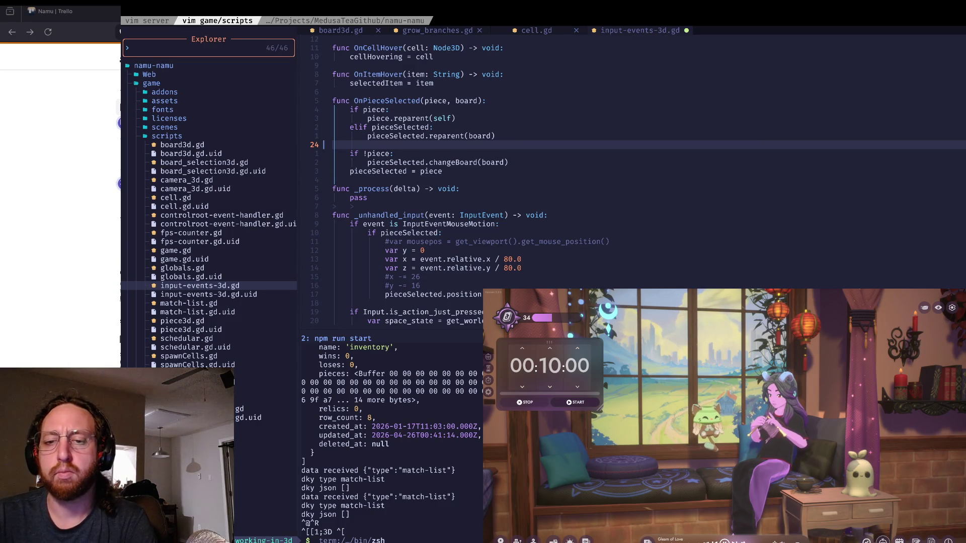
Switch from the terminal to the Godot editor, where the chess game runs in debug.
key(super+Tab)
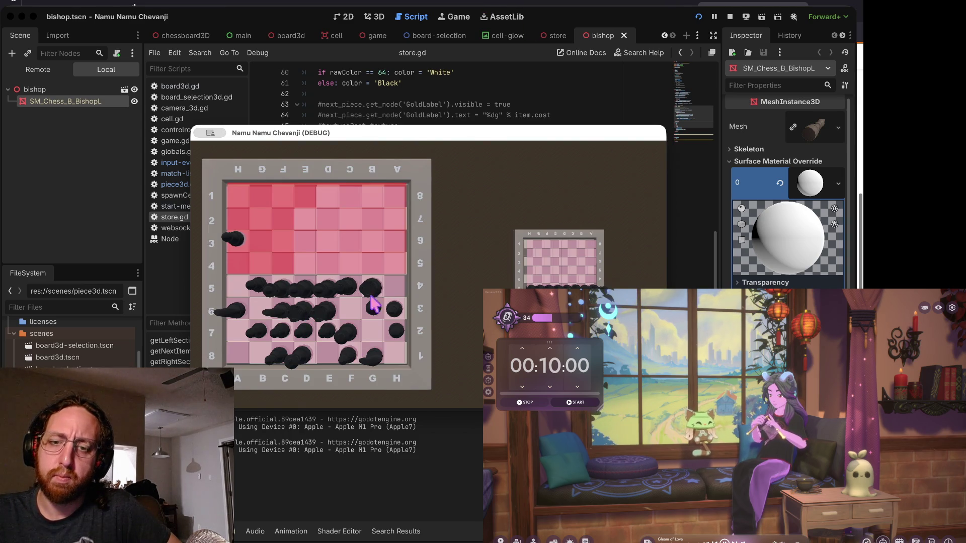
Add an 'if parent.OnClick:' check above the OnClick call and indent the call under it.
click(373, 303)
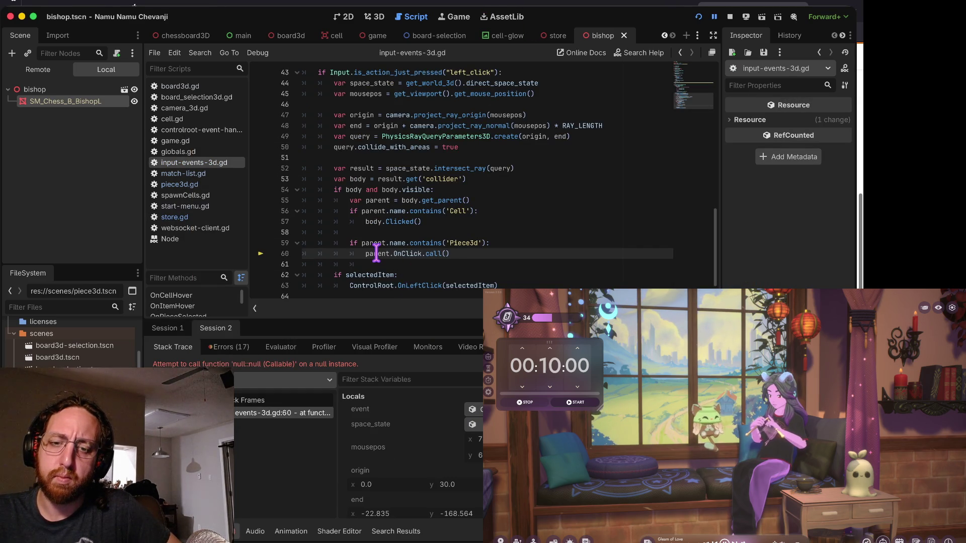
mouse_move(376, 251)
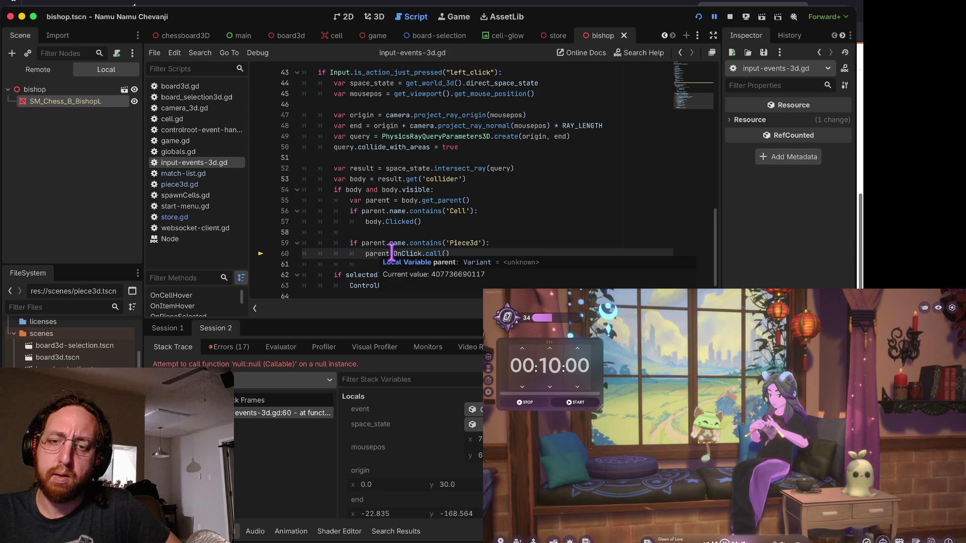
click(496, 243)
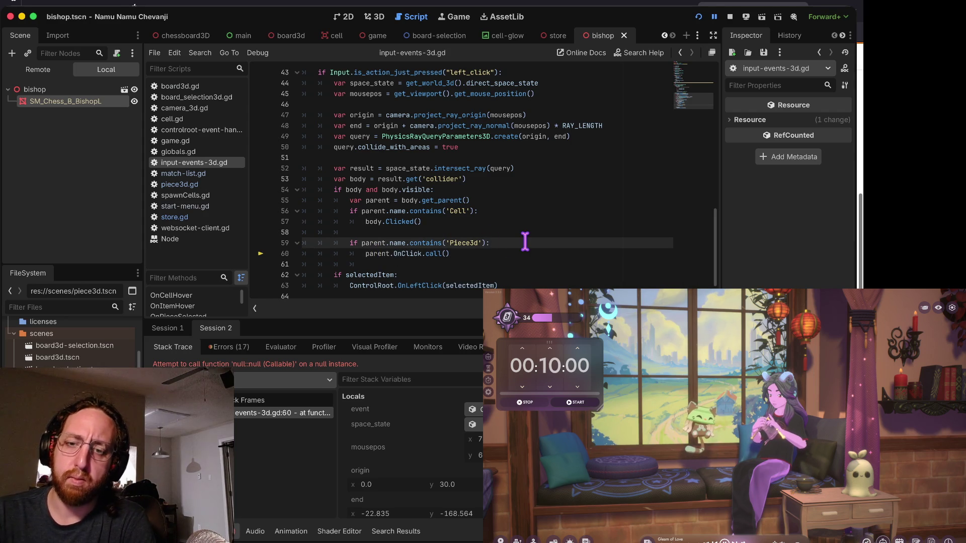
key(Return)
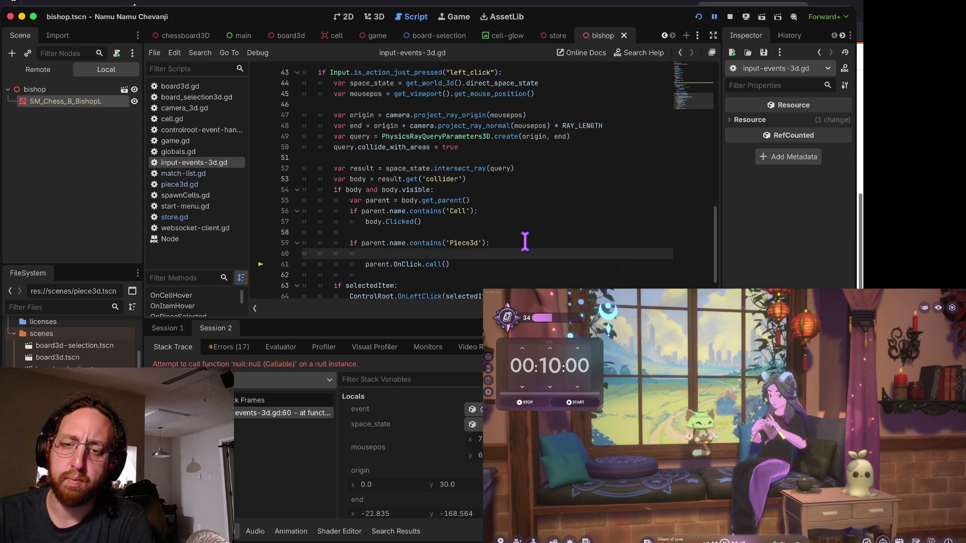
text(ifparent.)
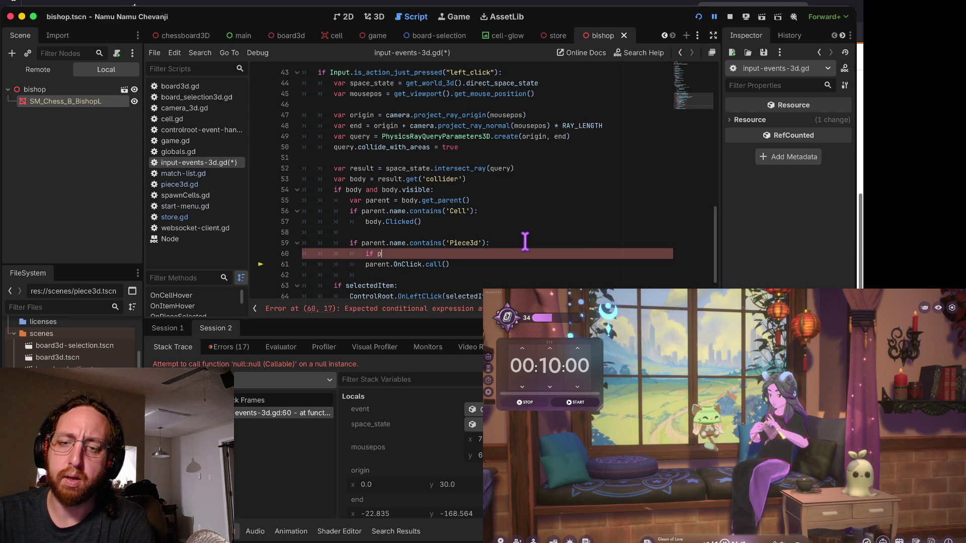
text(Onc)
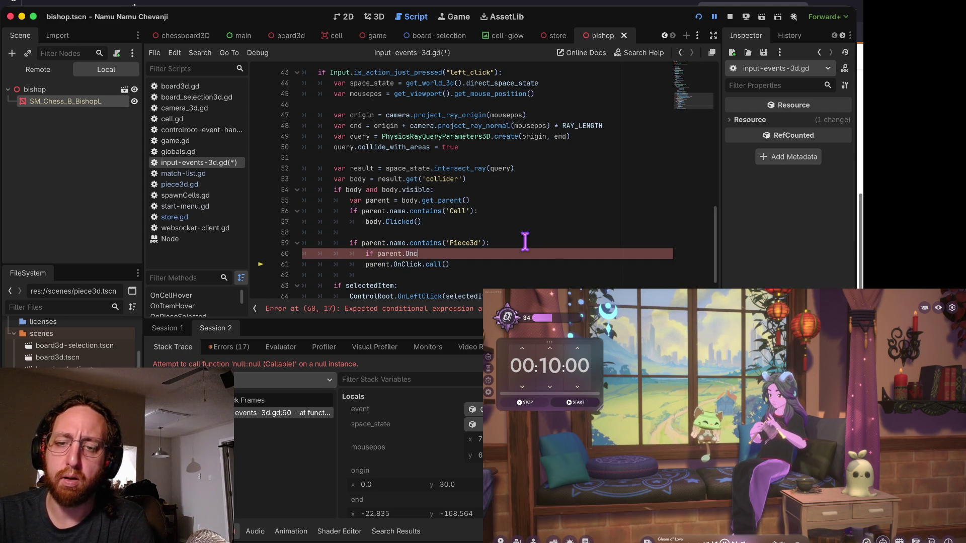
text(Click:)
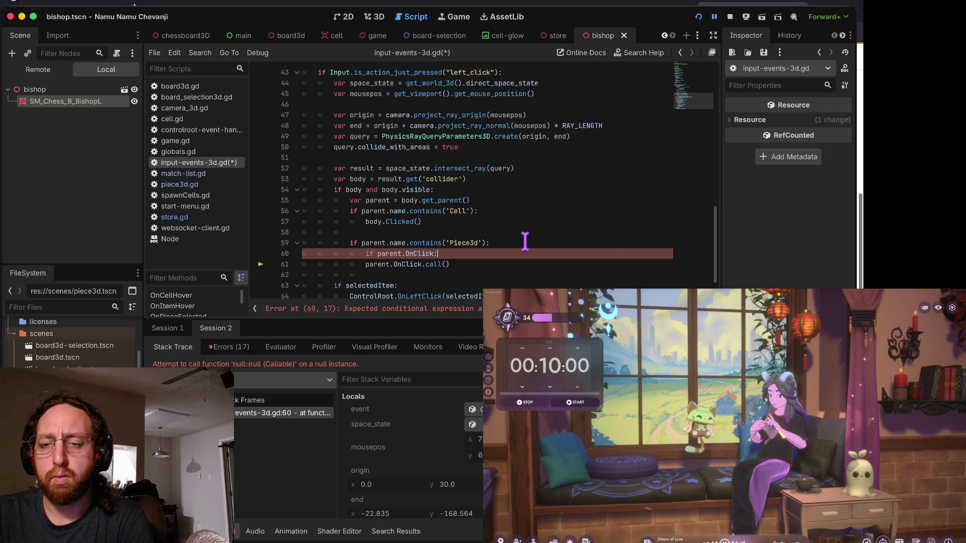
key(Down)
key(Home)
key(Tab)
Save input-events-3d.gd and relaunch the game.
key(ctrl+s)
key(Up)
key(Up)
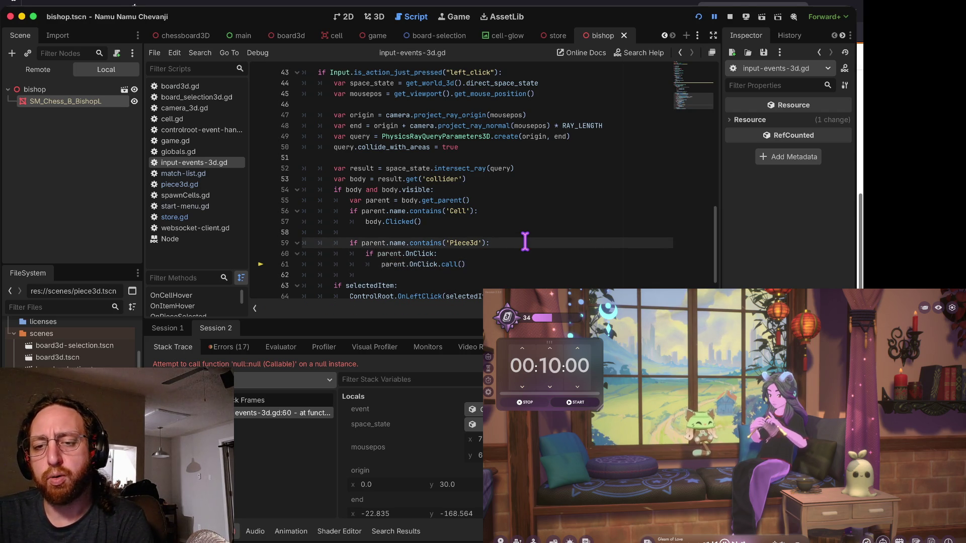
key(Down)
key(Up)
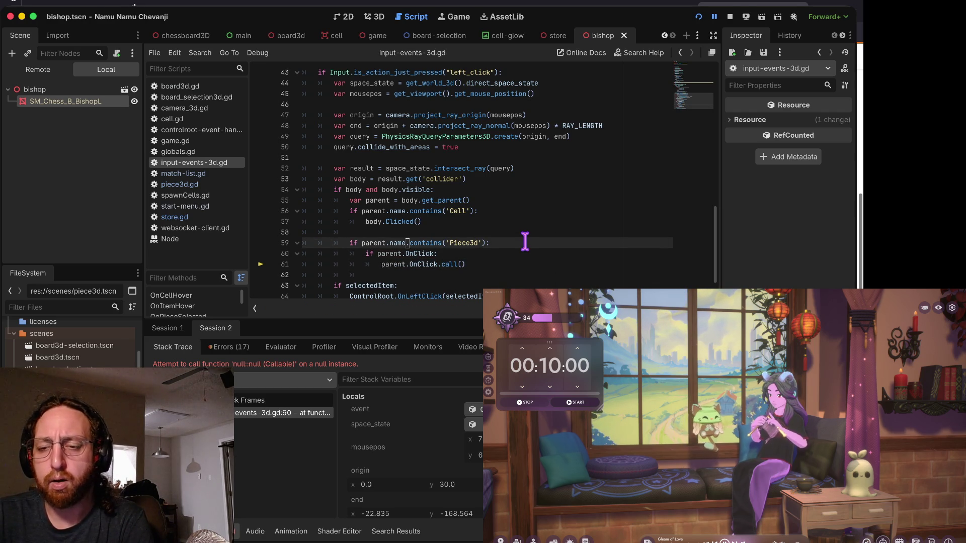
key(super+b)
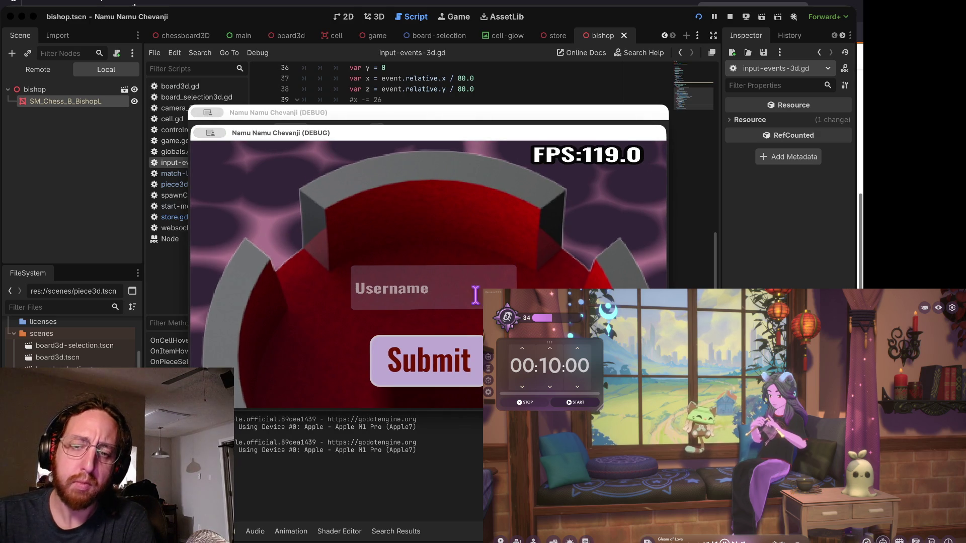
Log in with username 'b' and open the middle chessboard.
click(459, 279)
text(b)
click(456, 370)
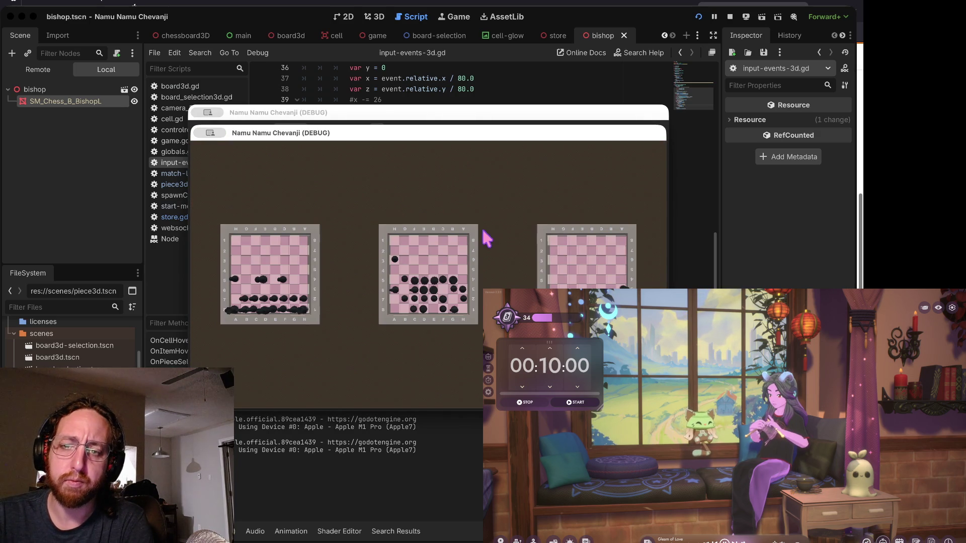
click(382, 289)
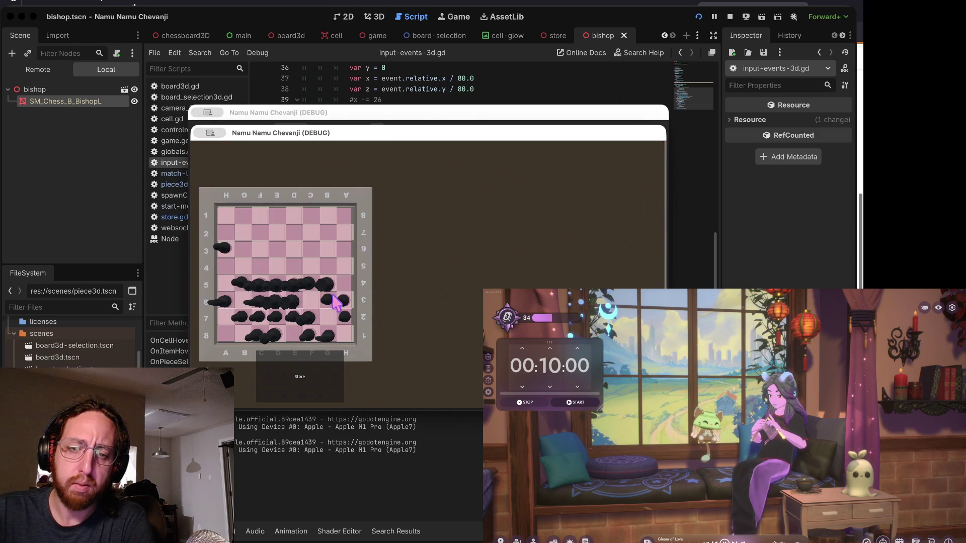
Select the knight in the store without a crash, then stop the game.
click(297, 381)
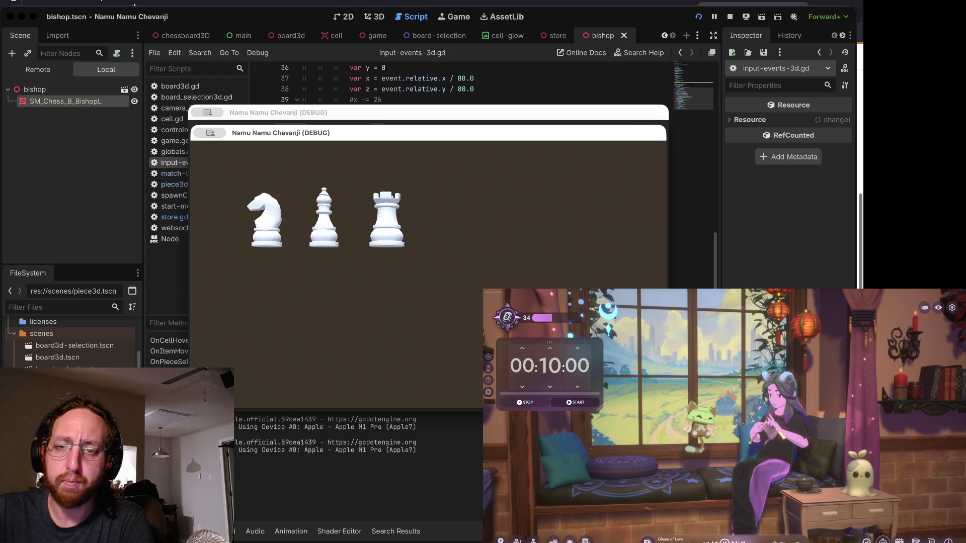
click(269, 221)
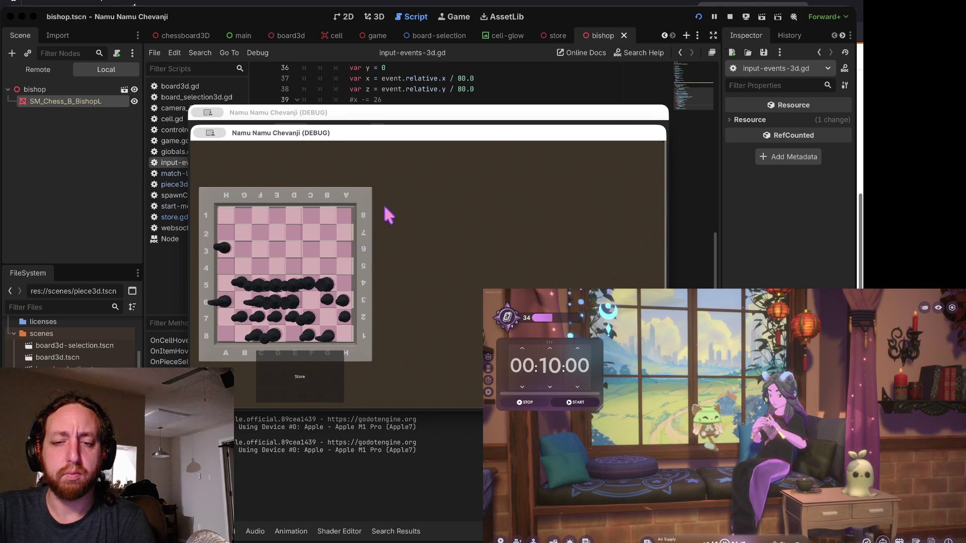
click(321, 376)
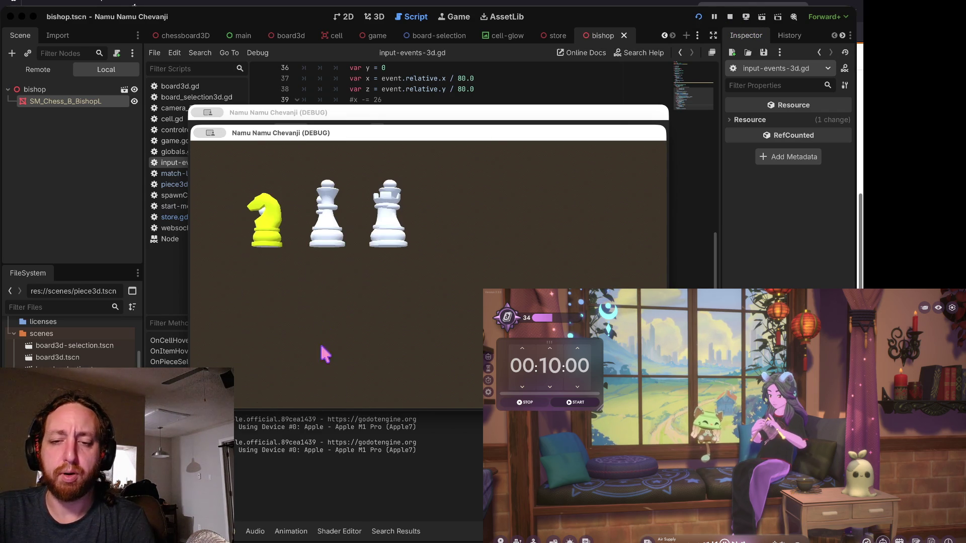
click(729, 17)
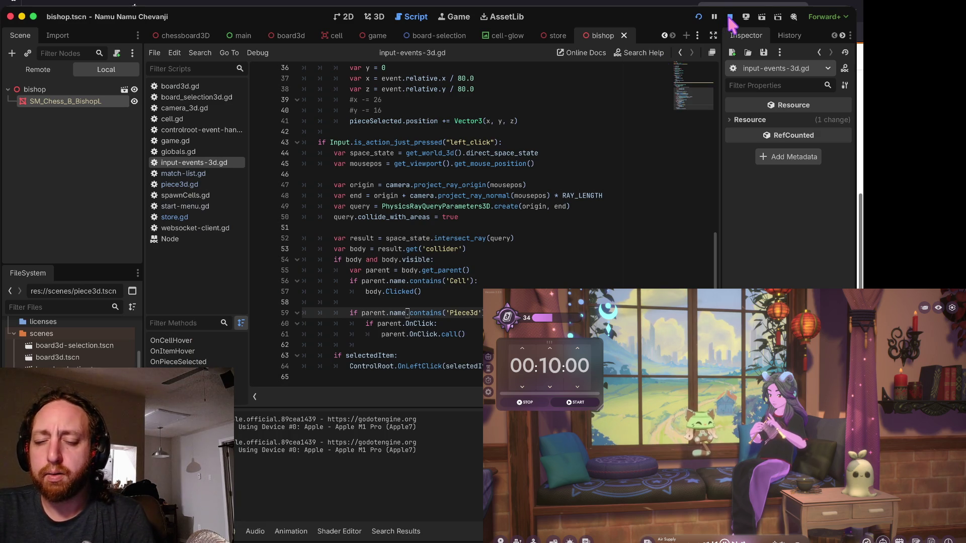
Reload the externally changed script in vim, then bring up the Trello tab in Firefox.
key(super+Tab)
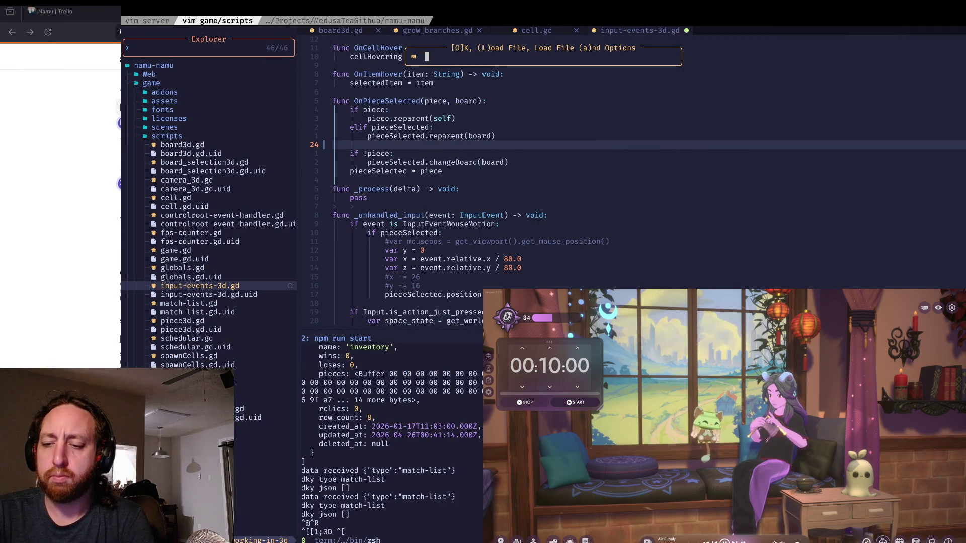
key(l)
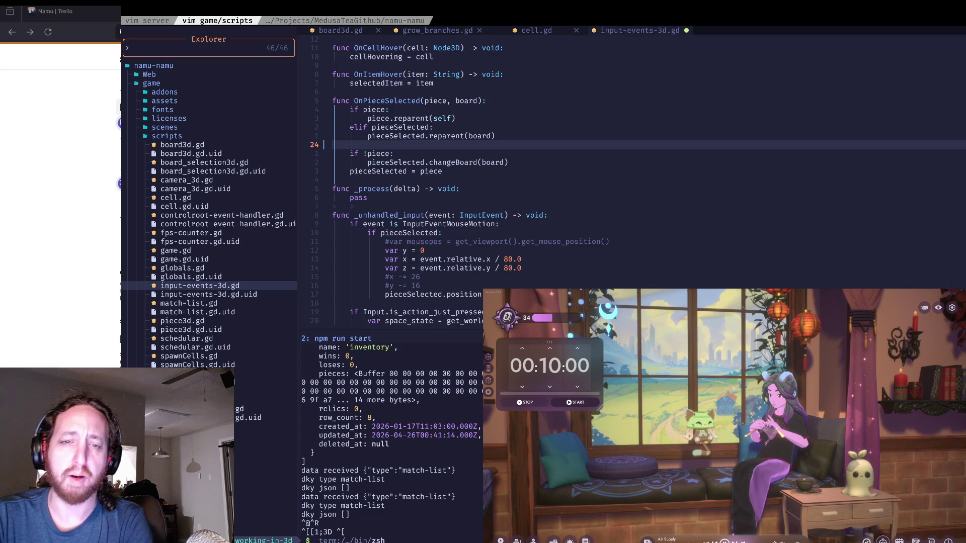
key(alt+Tab)
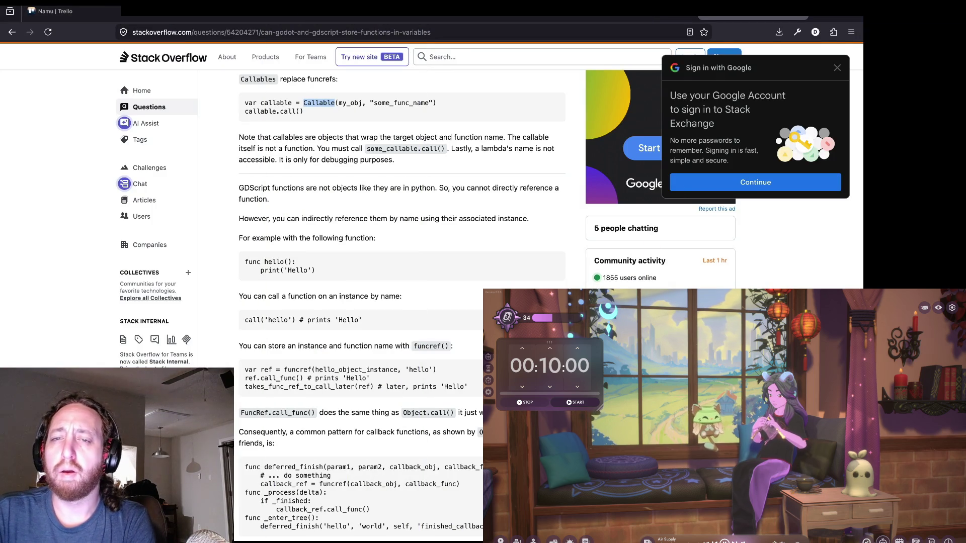
key(ctrl+shift+Tab)
key(ctrl+shift+Tab)
key(ctrl+shift+Tab)
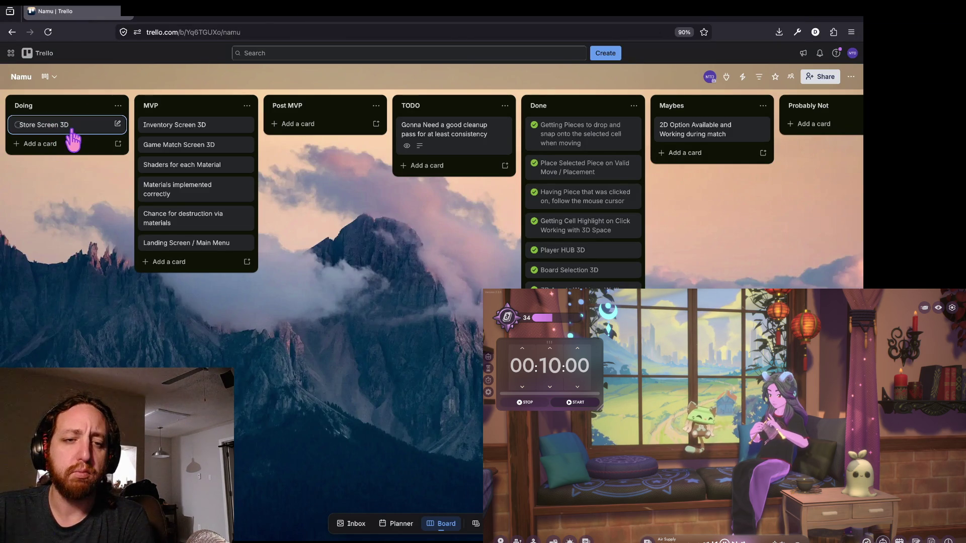
Leave the Store Screen 3D card title unchanged and begin a new card in Doing.
click(103, 125)
click(316, 108)
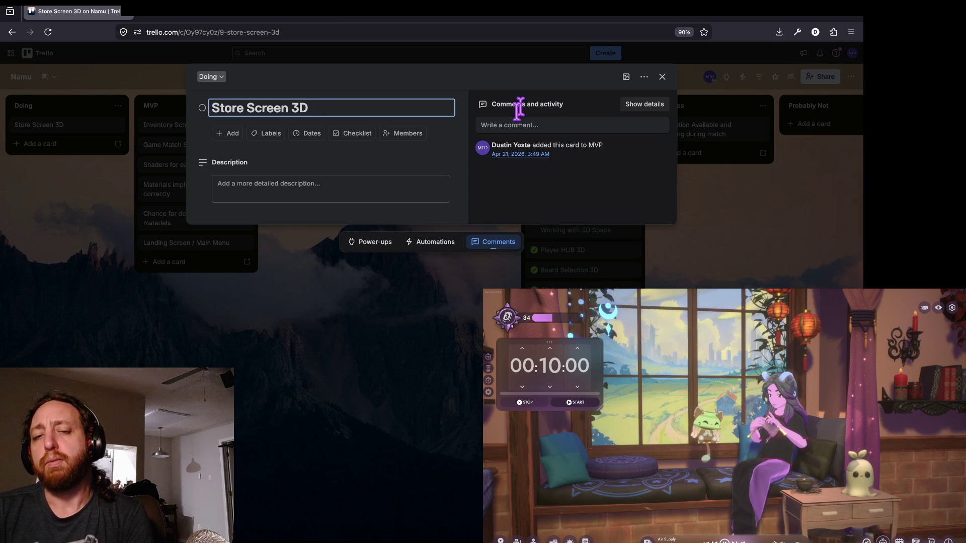
text( -)
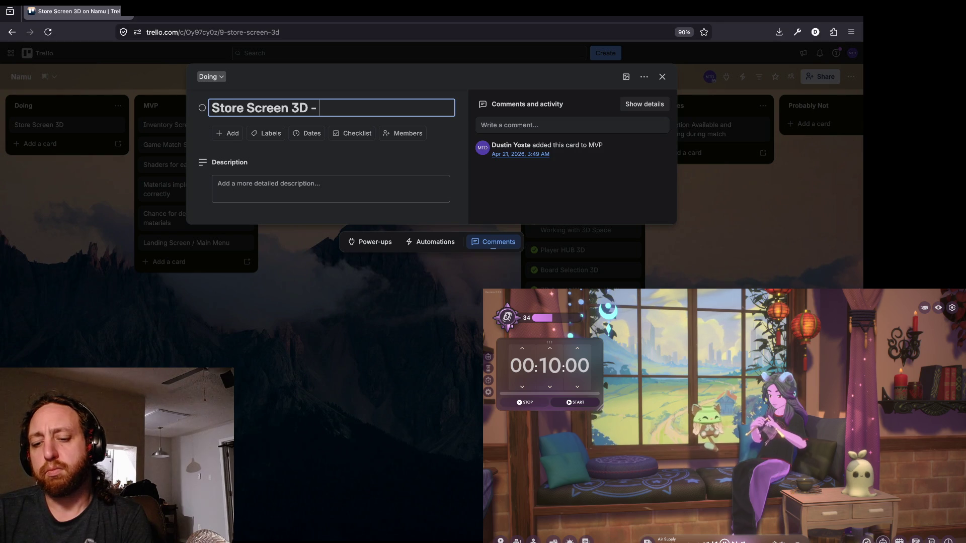
key(BackSpace)
key(BackSpace)
key(Return)
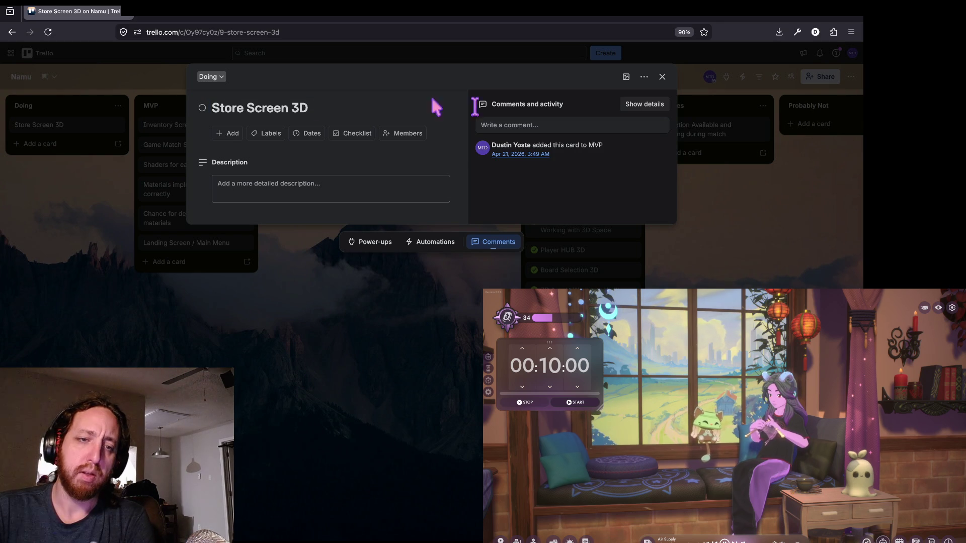
click(26, 147)
click(60, 146)
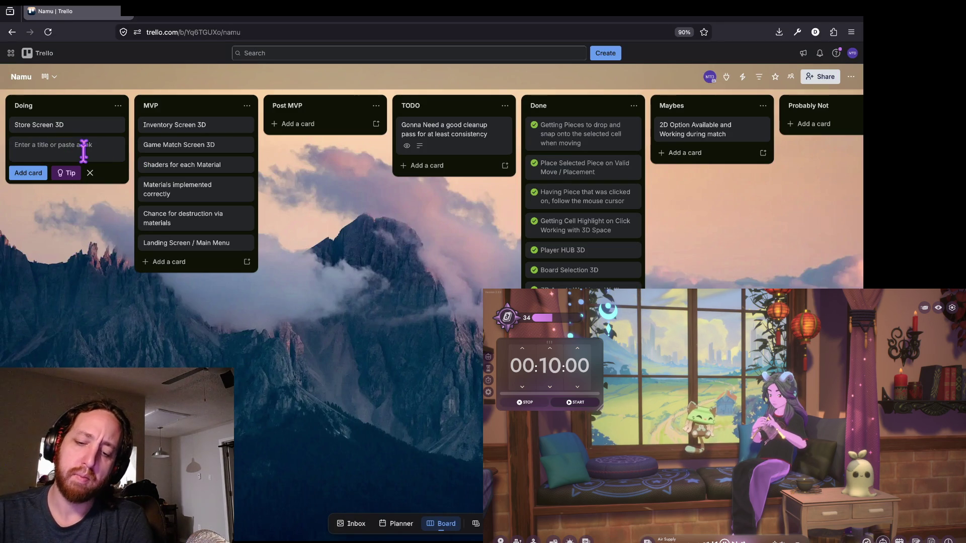
Add 'Add a Confirm on Item Select', 'Remove Item on Purcahse' and 'Put Gold UI back' cards.
text(Add a C)
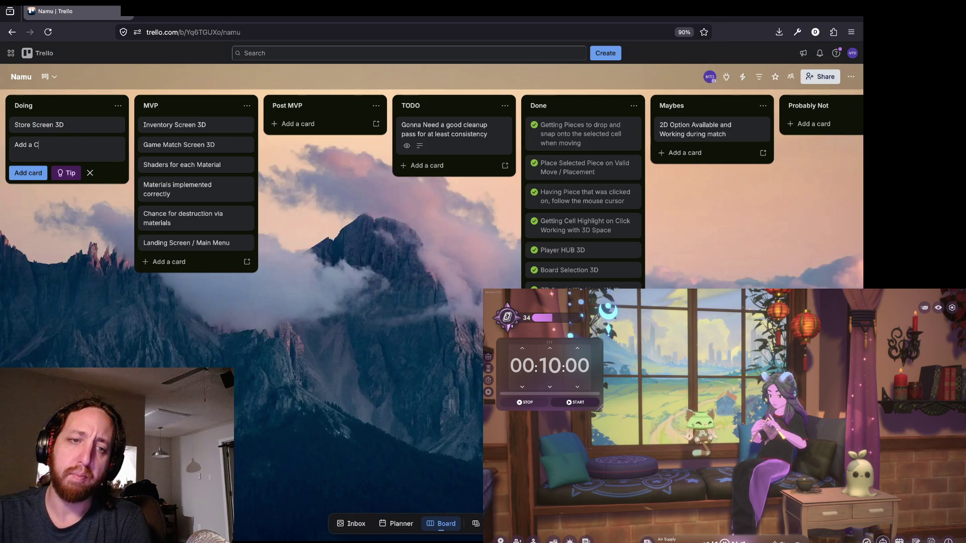
text(onfirm)
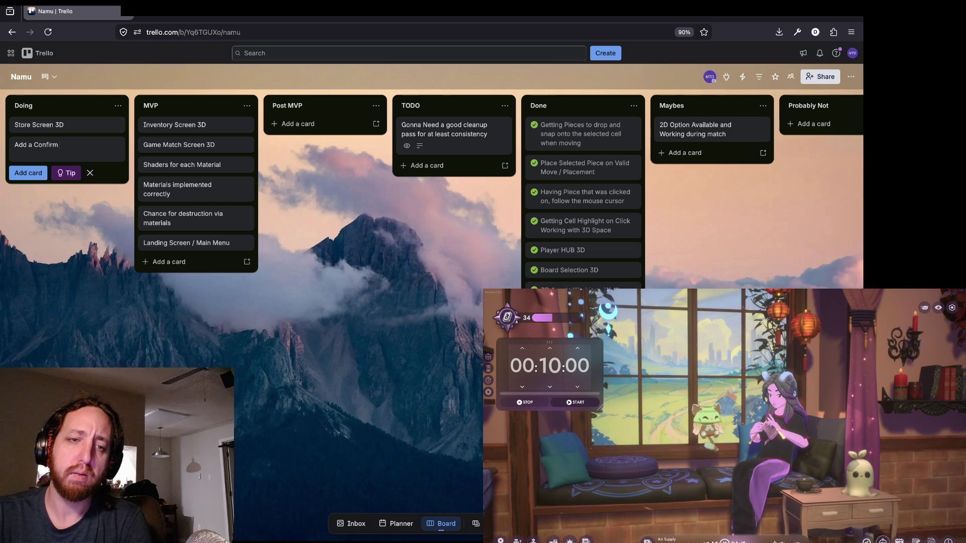
text( on Item )
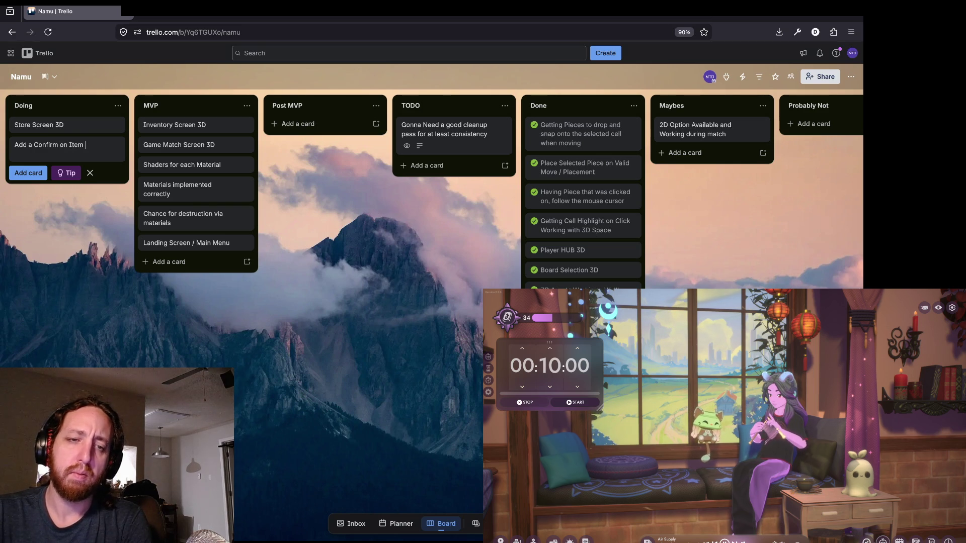
text(sSelect)
key(Return)
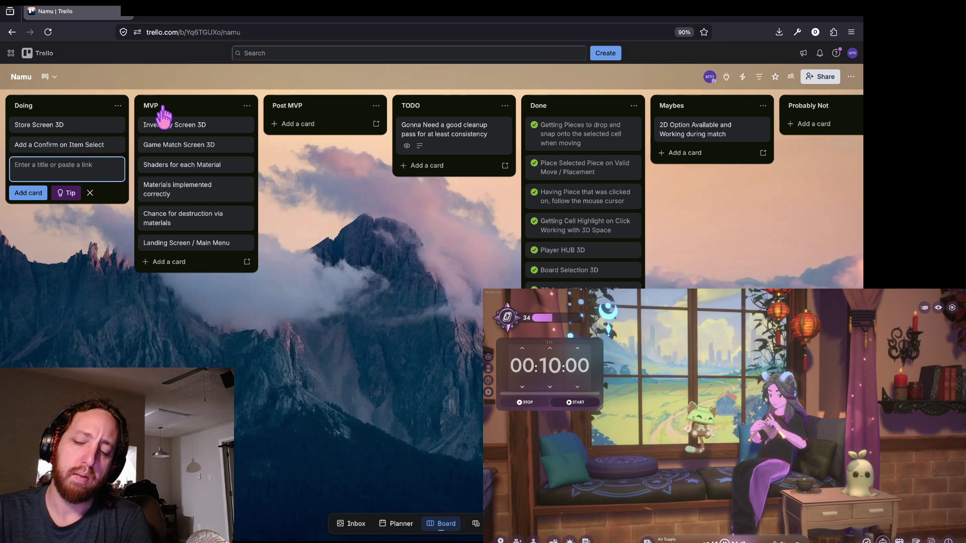
text(Re)
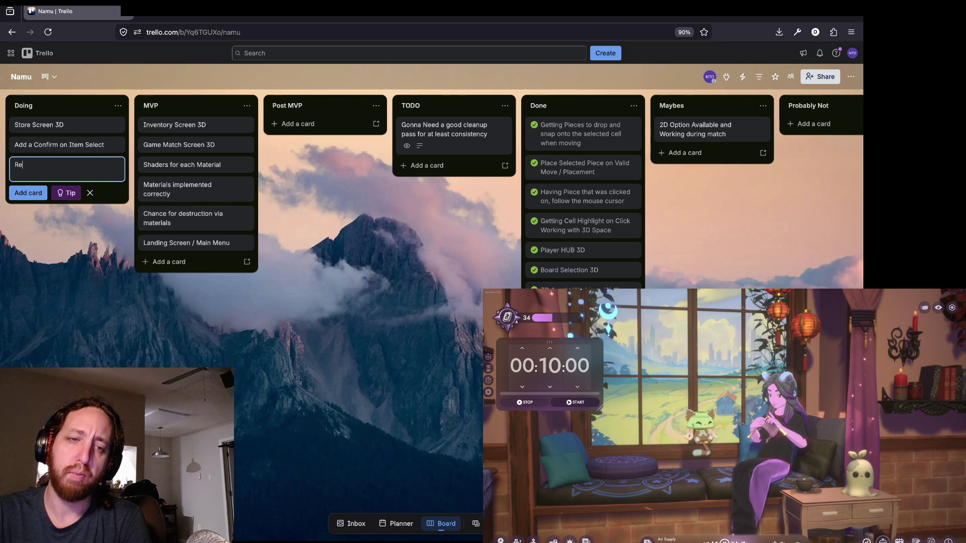
text(move Item on Purcahse)
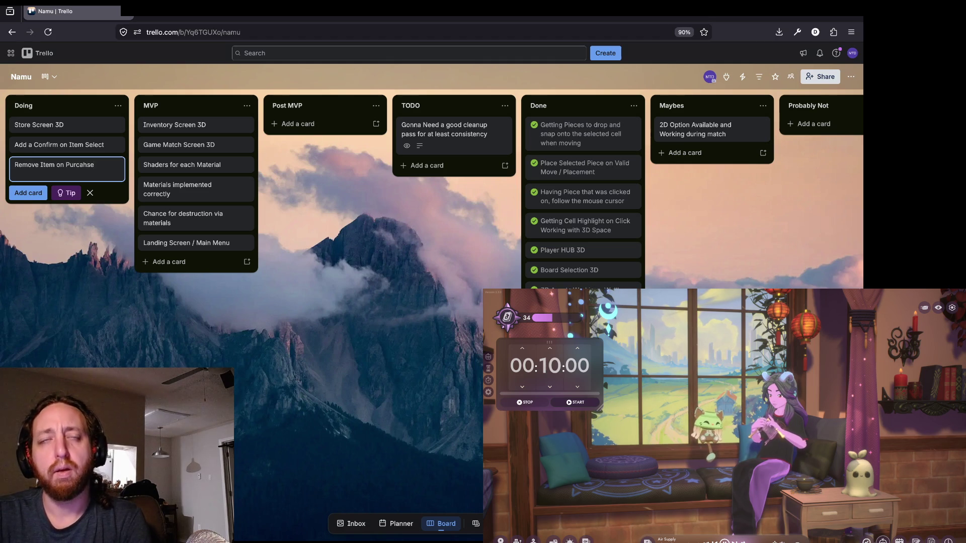
key(Return)
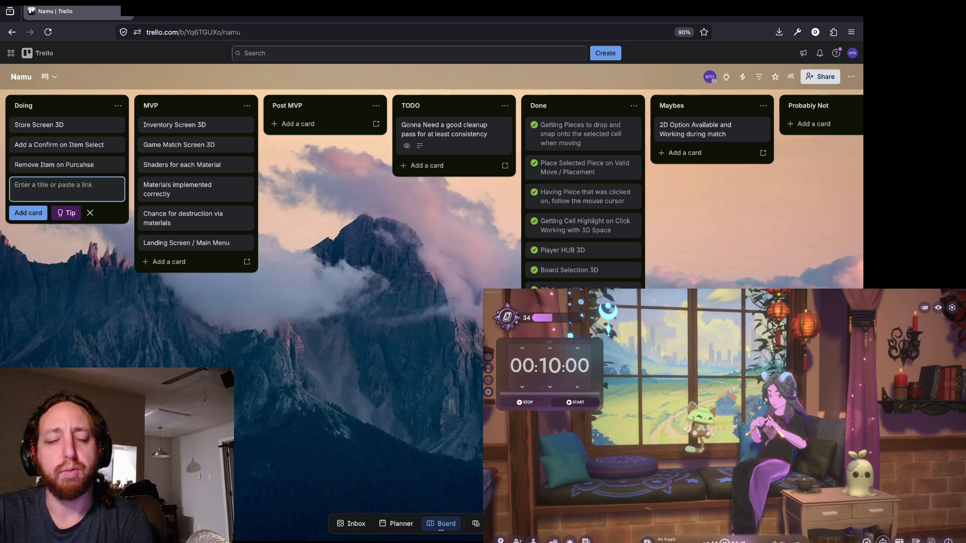
text(Put Gold UI)
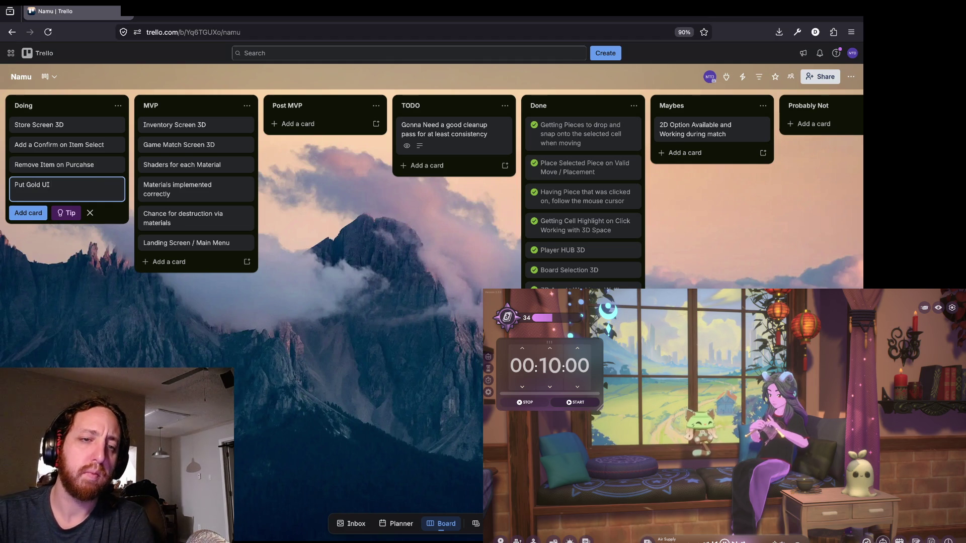
text( back)
key(Return)
click(65, 271)
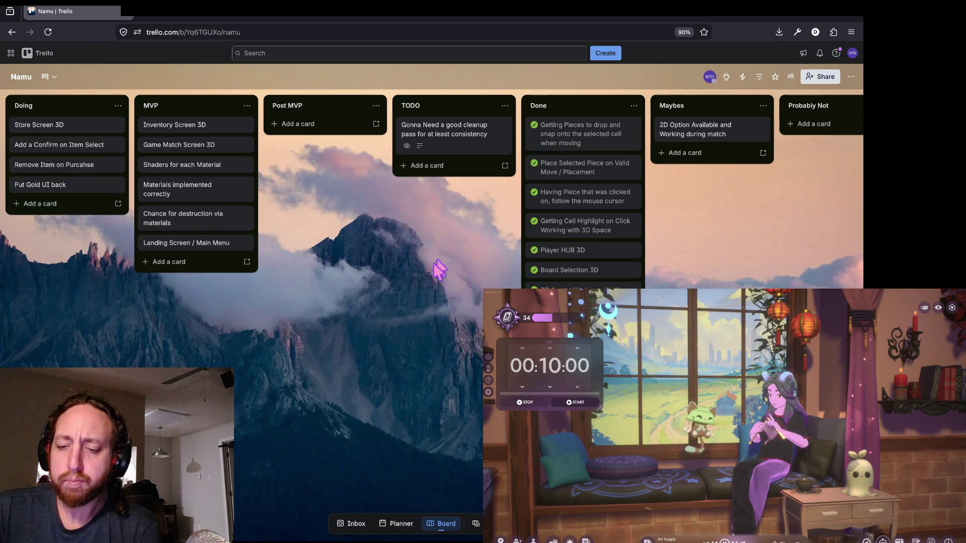
click(475, 523)
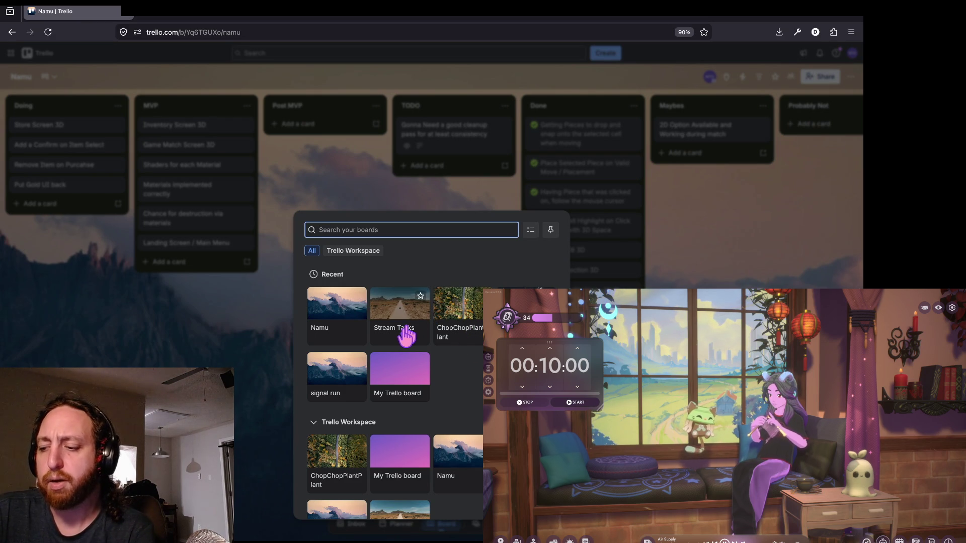
Open the ChopChopPlantPlant board, then return to the Godot editor.
click(466, 328)
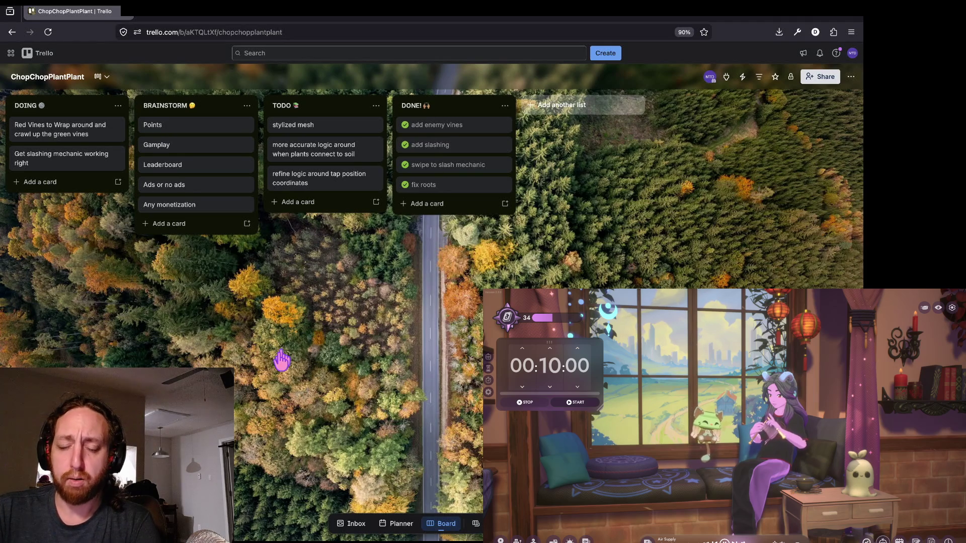
key(super+Tab)
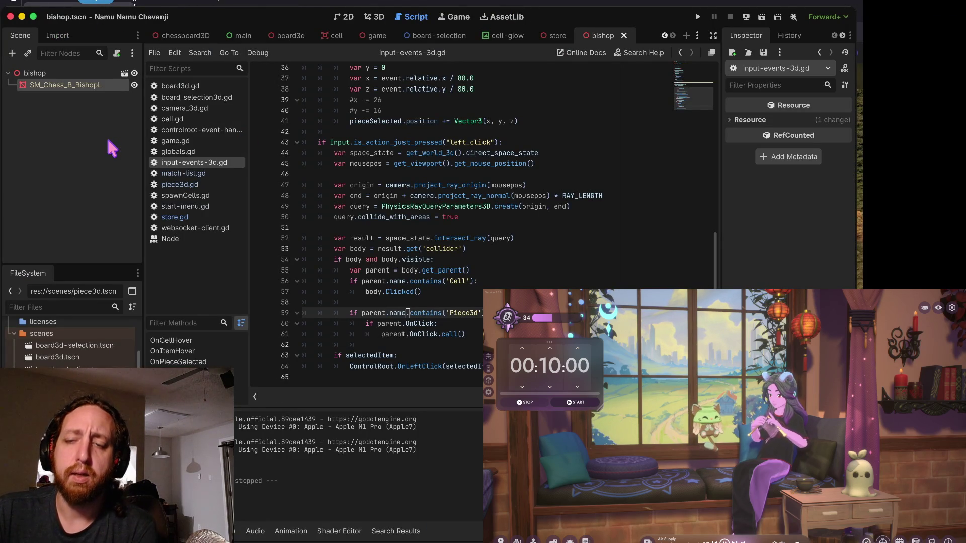
Open the PlantRootSoilTopDown project from the Godot Project Manager.
key(super+Tab)
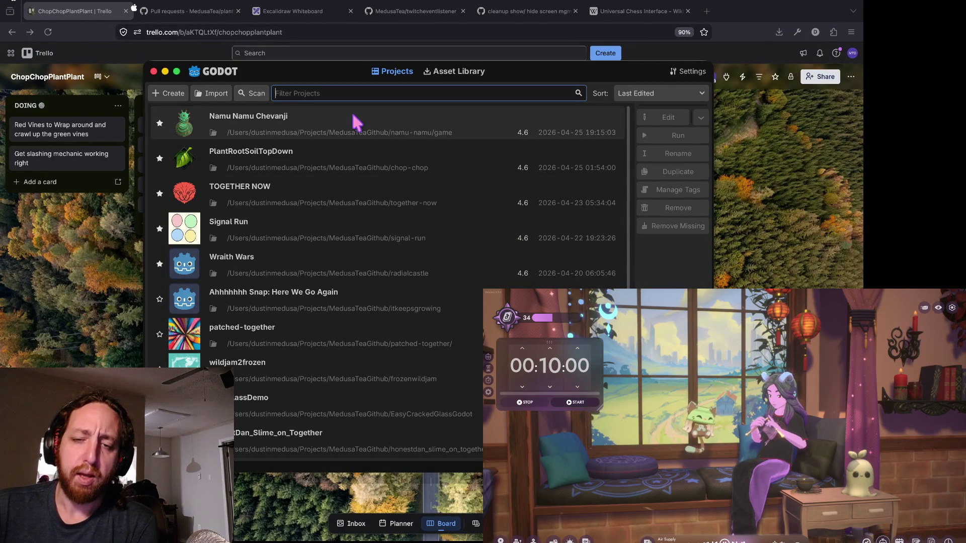
click(365, 159)
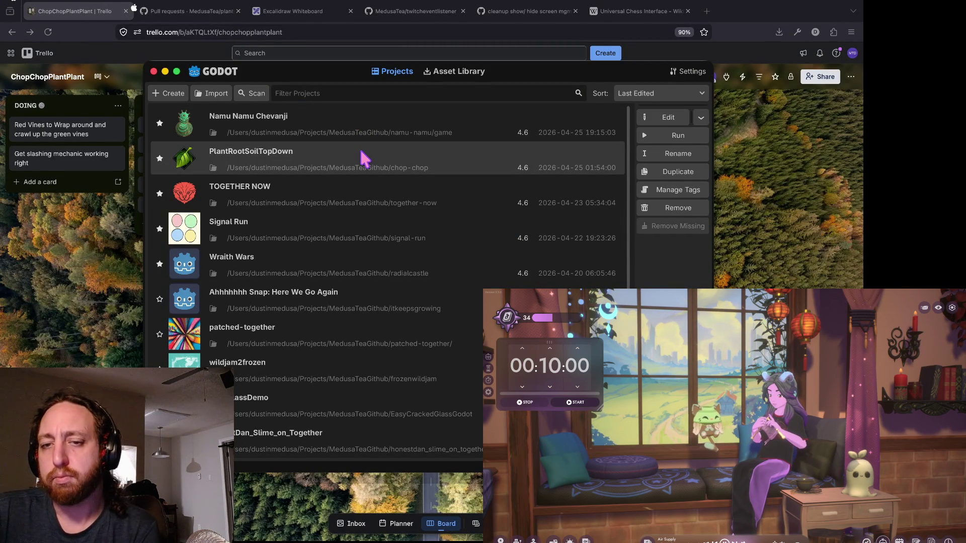
double_click(418, 163)
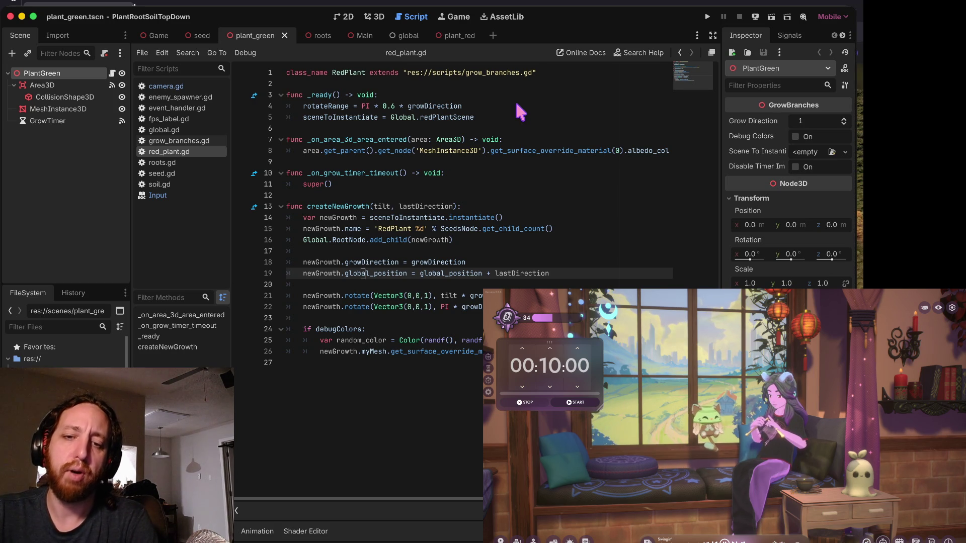
Review the newGrowth instantiate and name lines in createNewGrowth, then run the game.
key(Up)
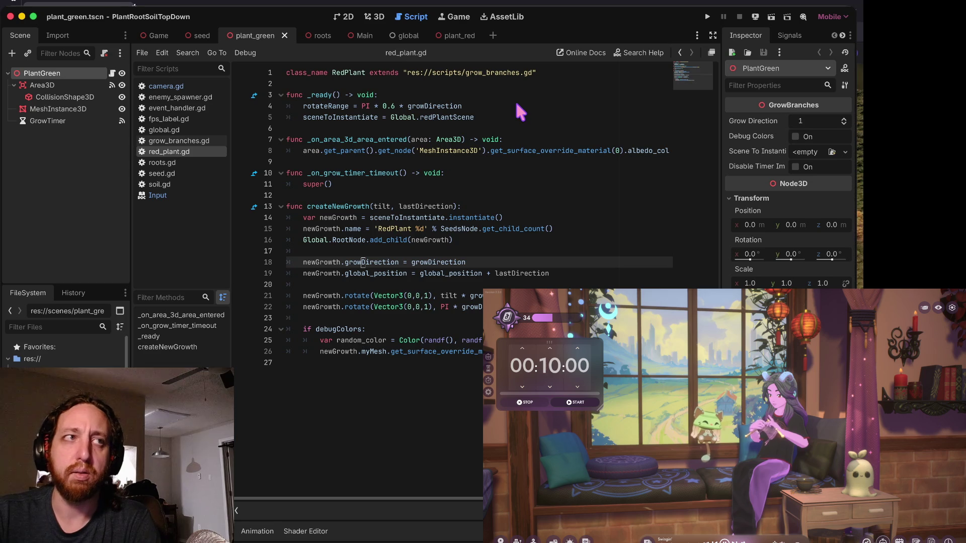
key(Down)
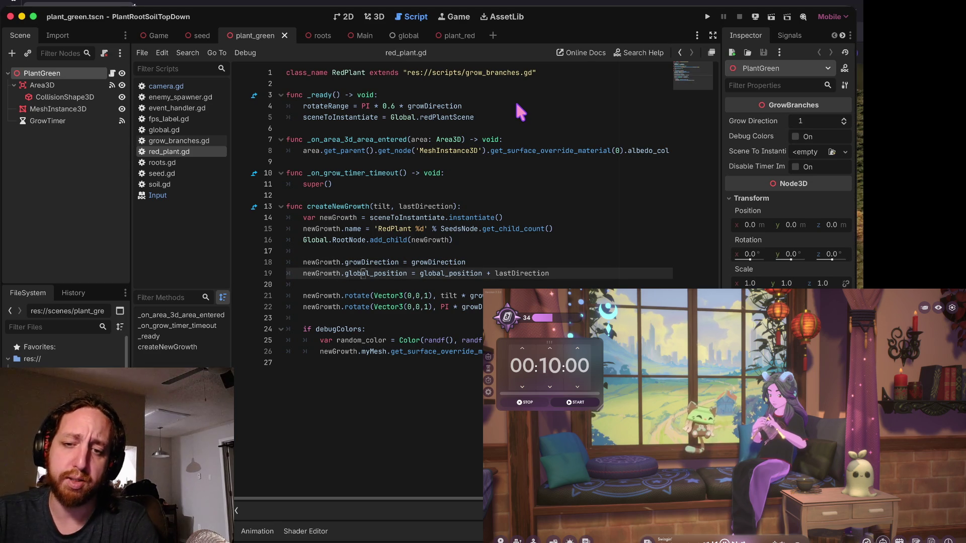
key(Up)
key(Up)
key(Up)
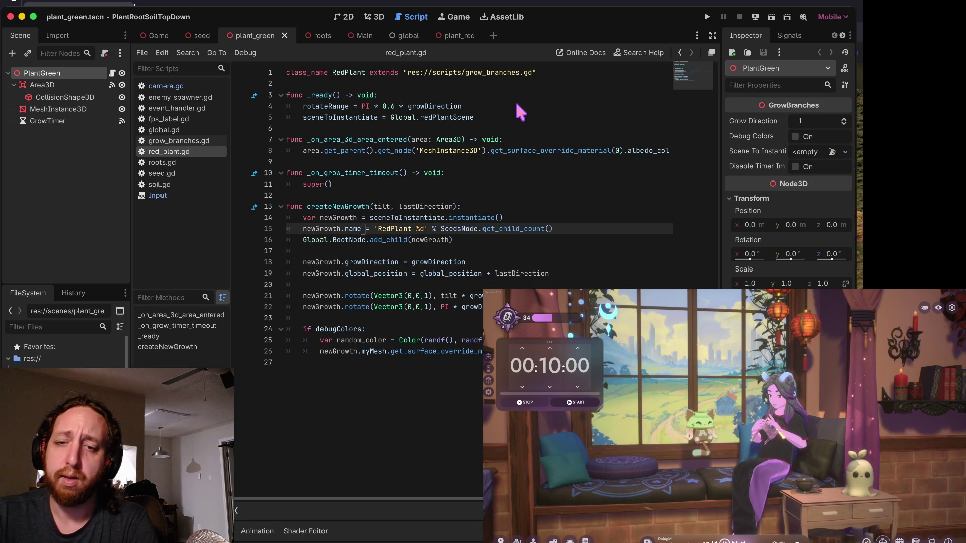
key(Up)
key(Up)
key(Down)
key(Up)
key(Down)
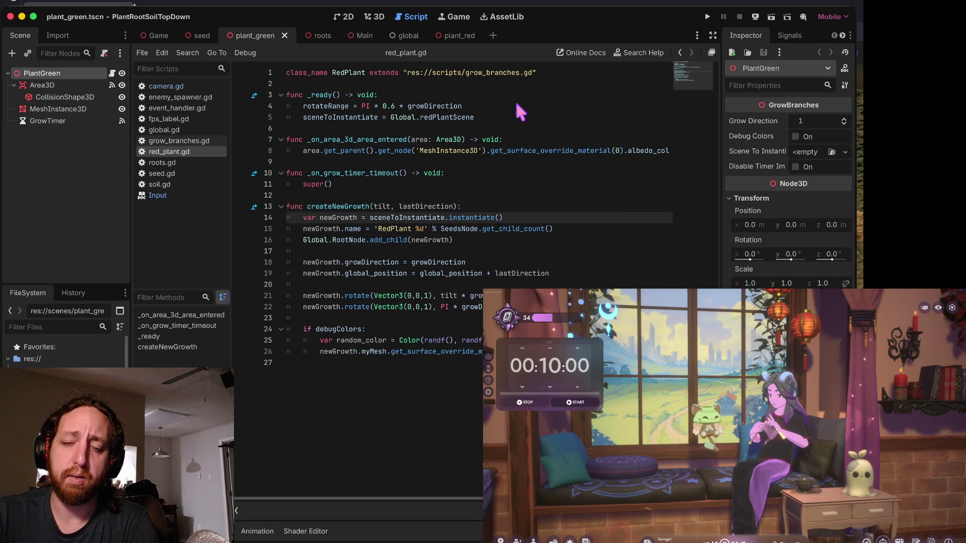
key(alt+Right)
key(alt+Right)
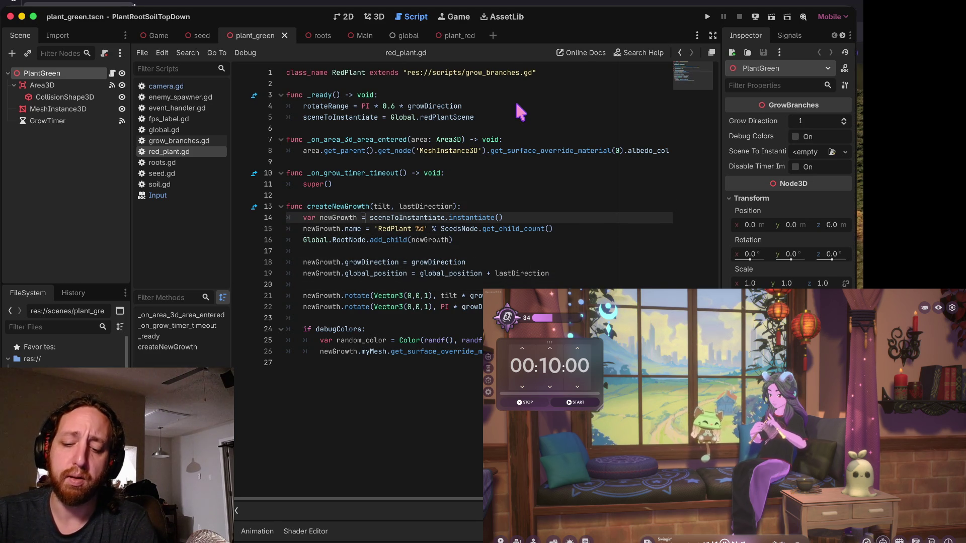
key(Down)
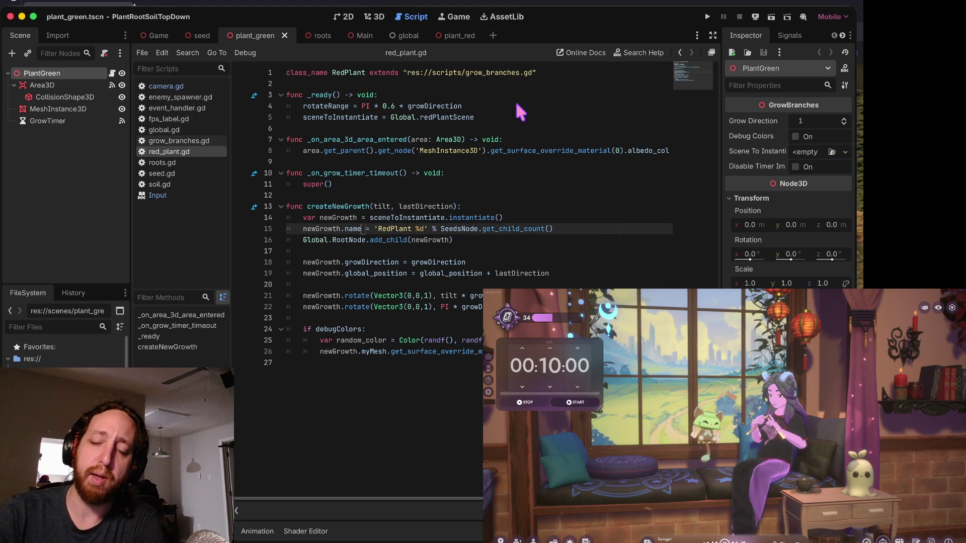
key(Down)
key(Up)
key(Up)
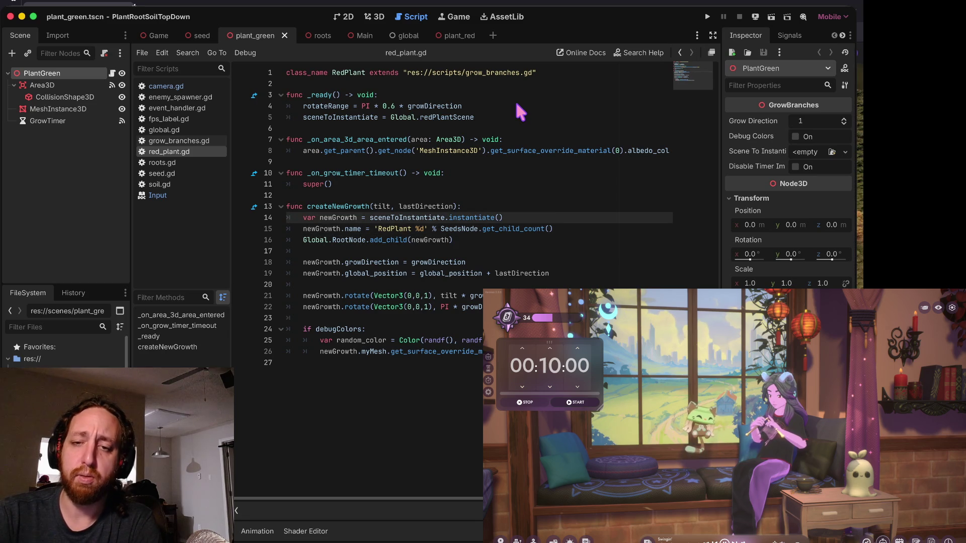
key(super+b)
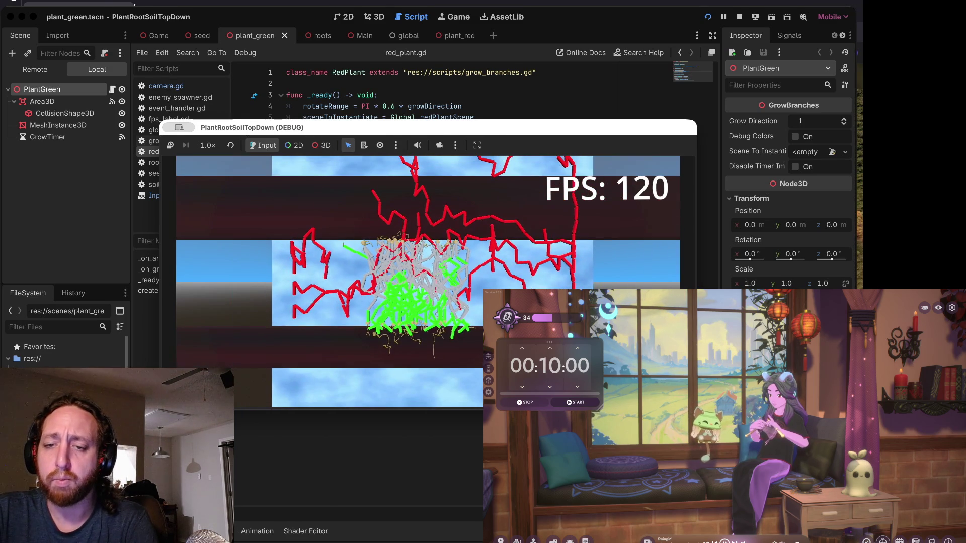
Zoom the game view in and out and click in the game as the plants spread.
scroll(501, 286, up, 3)
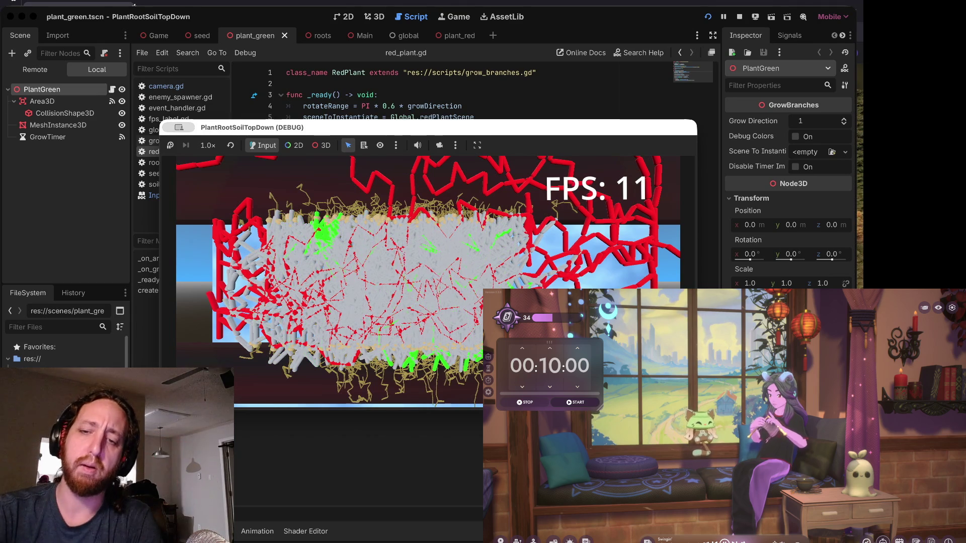
scroll(523, 204, down, 5)
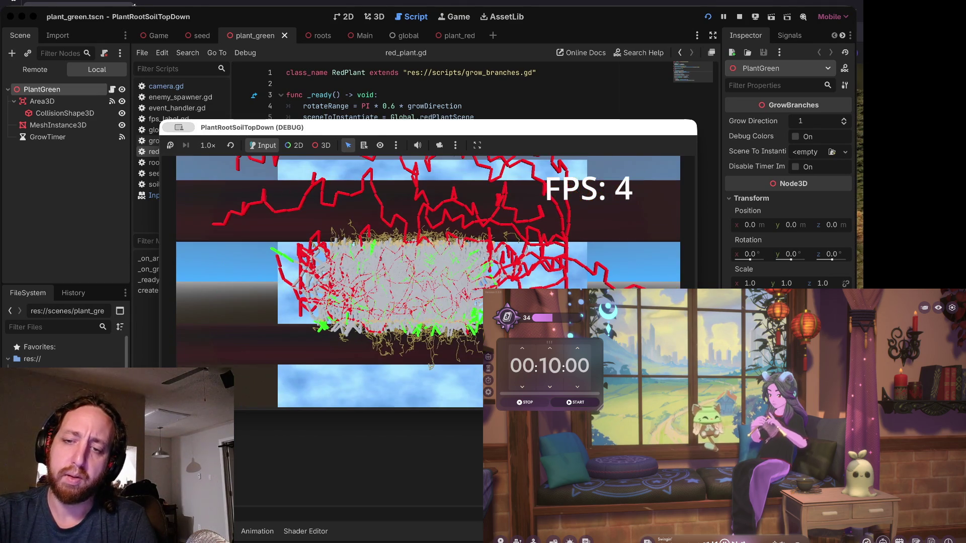
scroll(523, 204, down, 2)
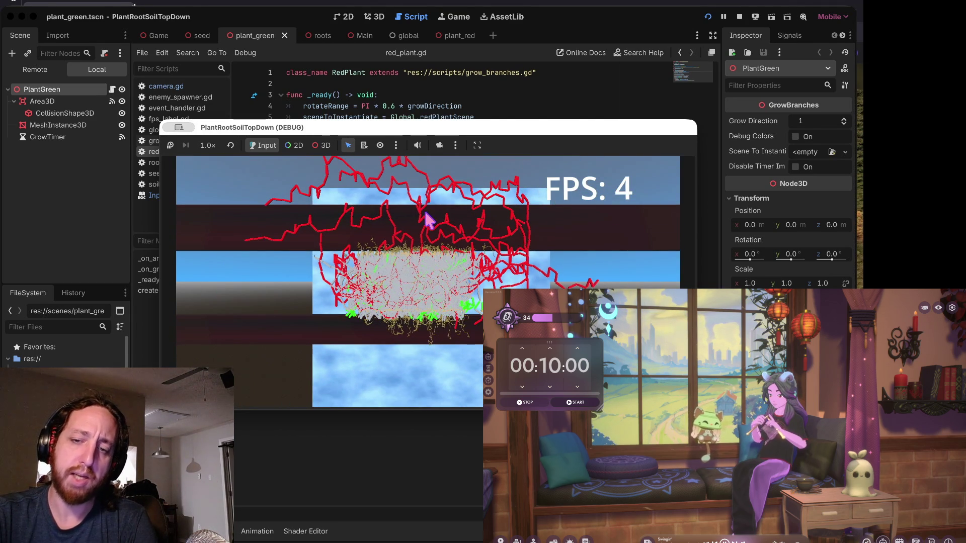
click(423, 363)
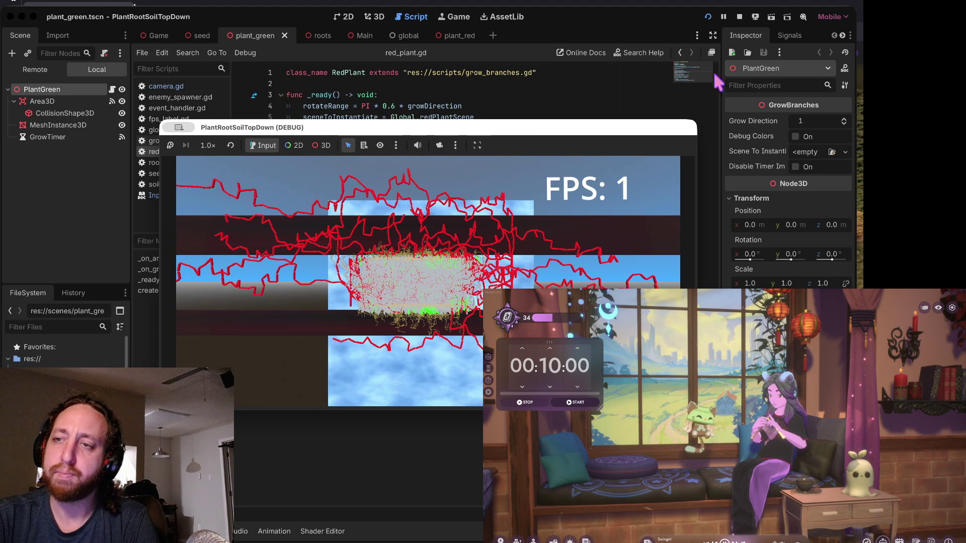
Pause the running game, exit full-screen editing, and bring the game window back into focus.
click(725, 17)
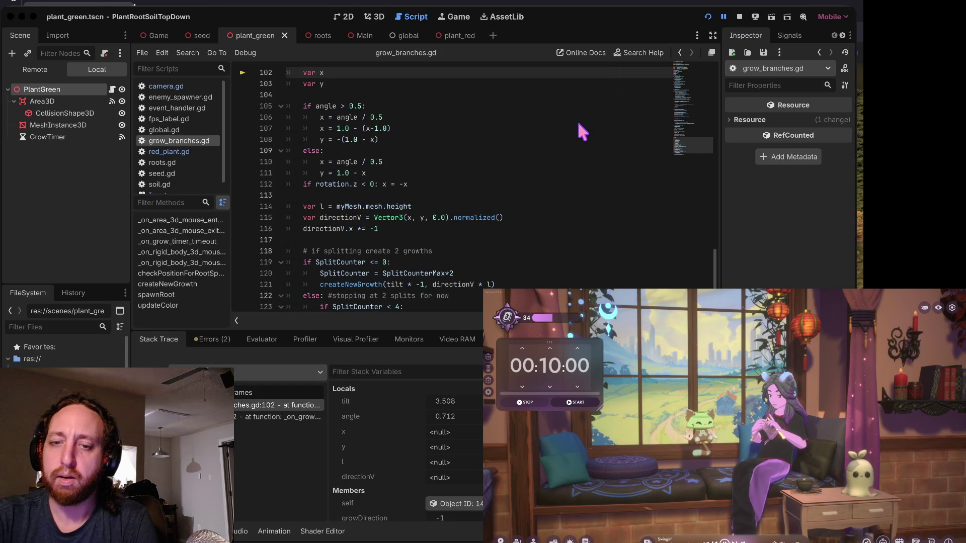
key(ctrl+super+f)
key(ctrl+super+f)
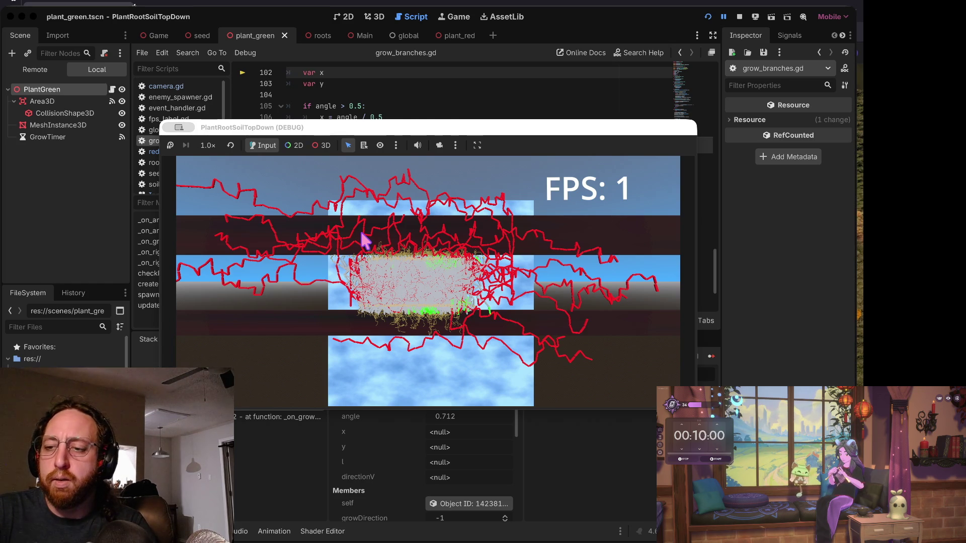
click(365, 242)
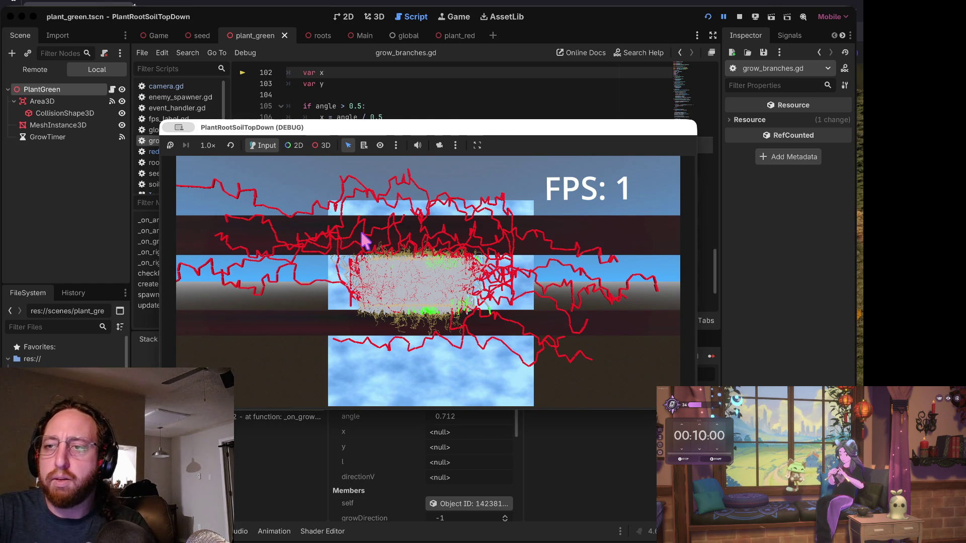
Stop the game and enlarge the grow_branches.gd code area over the debugger panel.
click(739, 17)
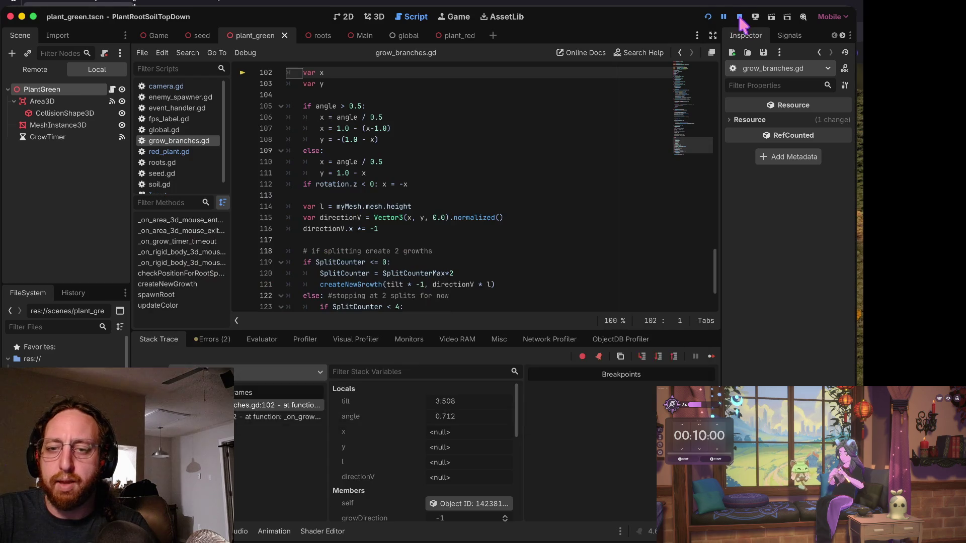
click(487, 217)
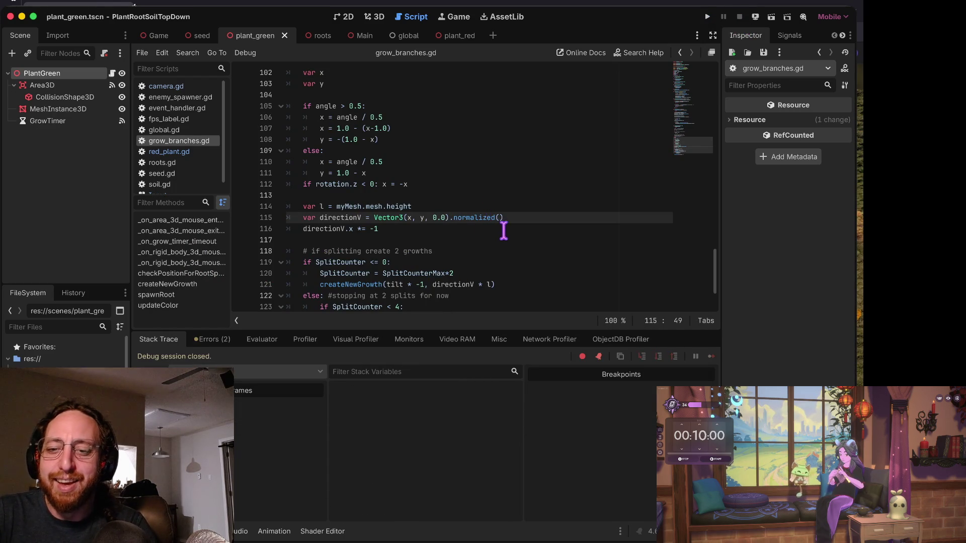
click(502, 230)
drag(440, 330, 439, 384)
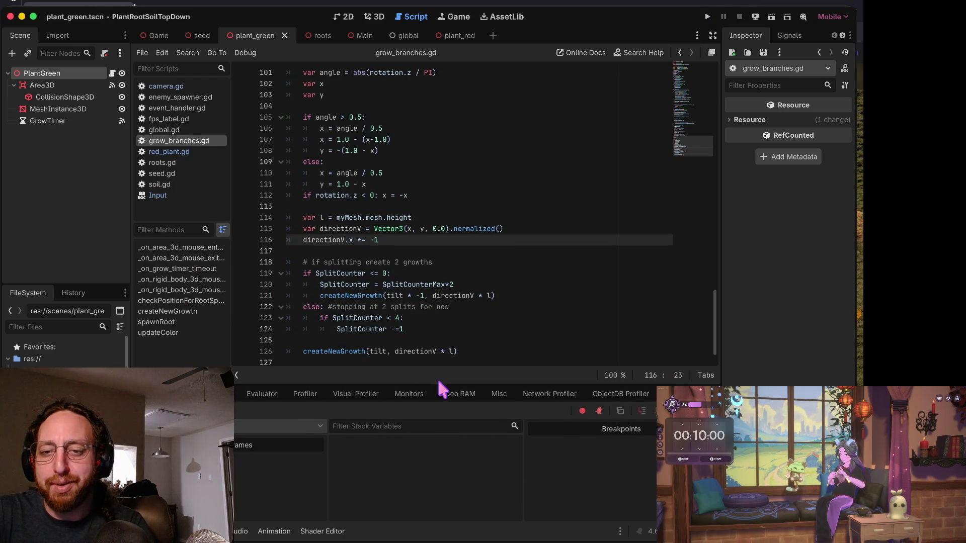
Delete the empty line 77 above the growDirection check.
key(Down)
key(Up)
key(Up)
key(Up)
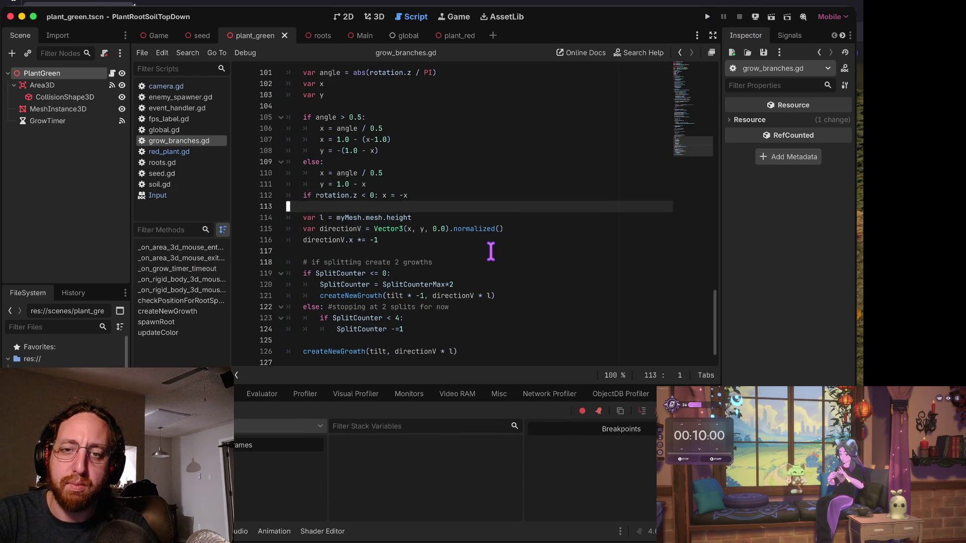
key(Up)
key(Up)
key(Up)
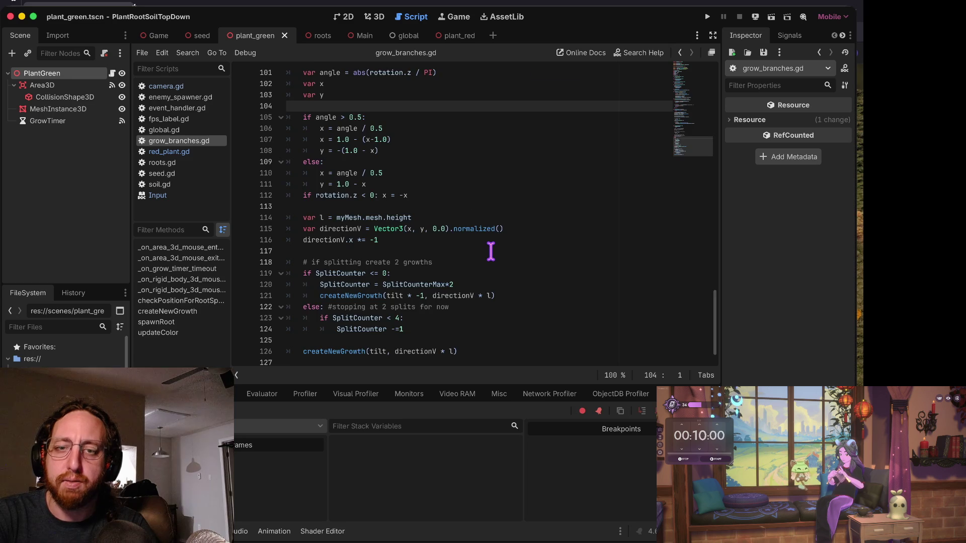
key(Up)
key(Up)
key(Up)
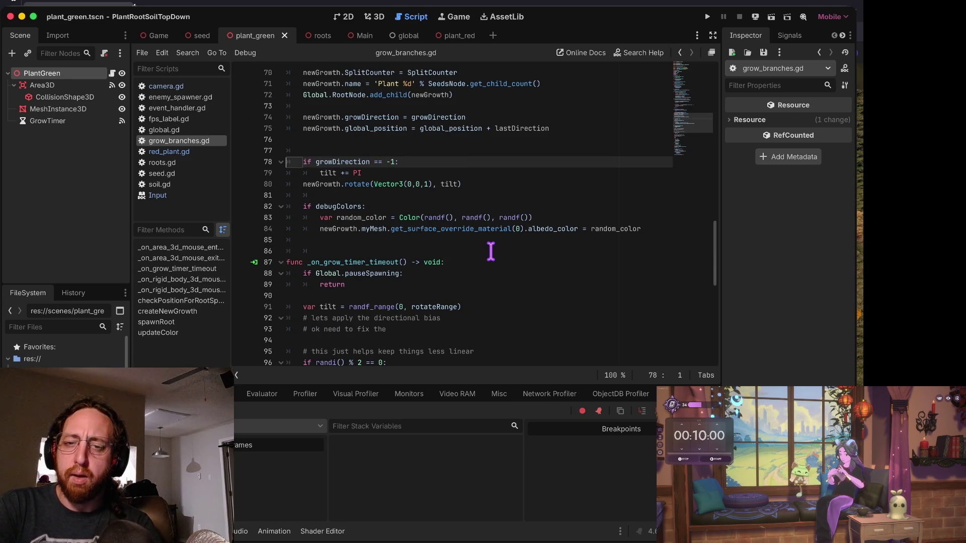
key(Up)
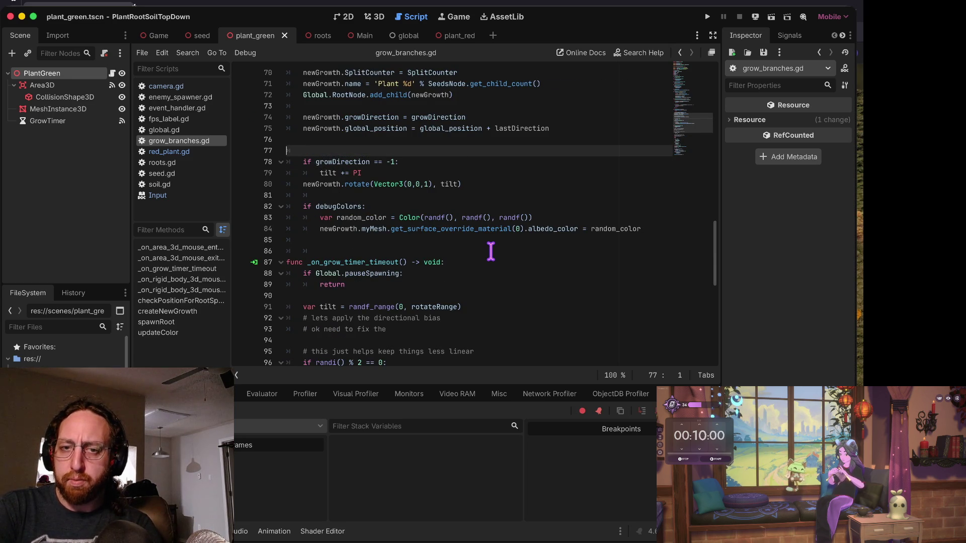
key(Delete)
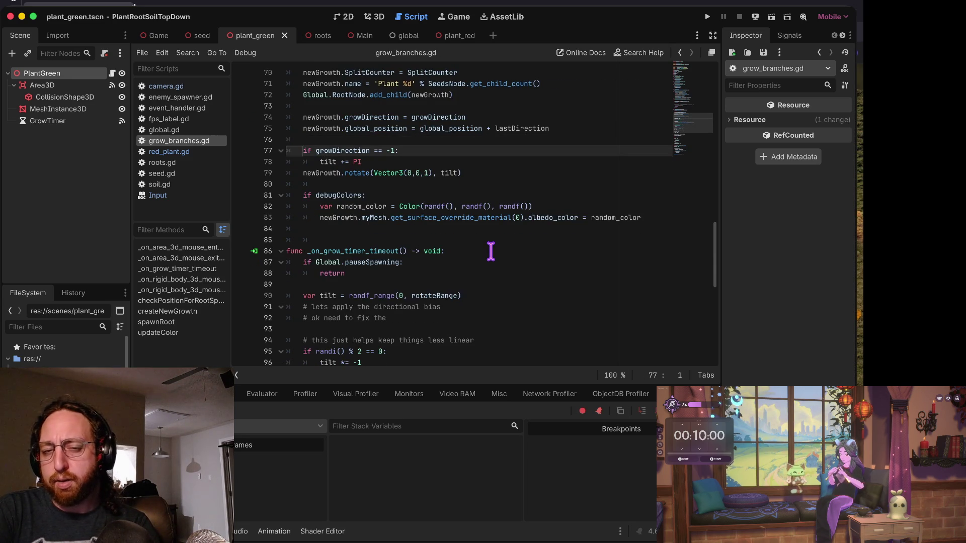
Find and delete the empty line 58, then switch over to the Trello board.
key(Down)
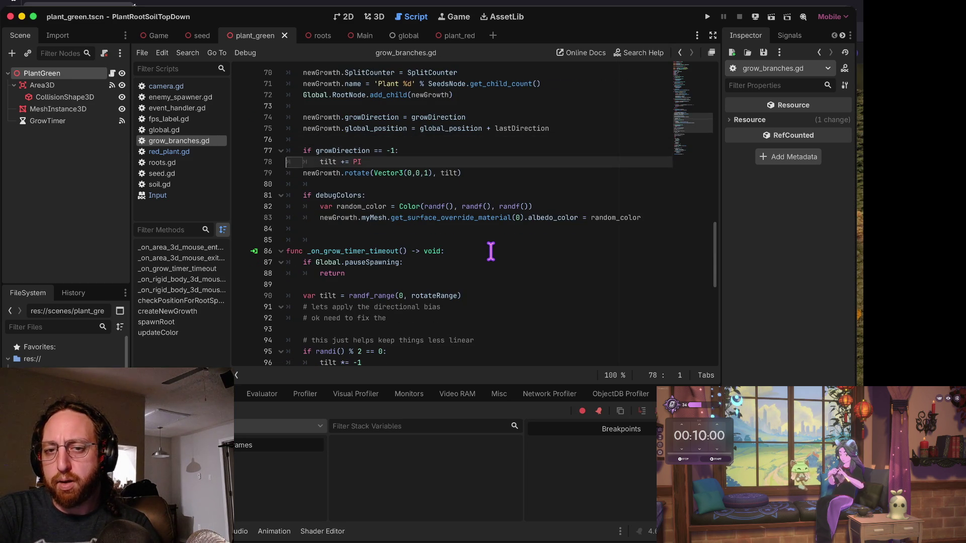
key(Down)
key(Down)
key(Down)
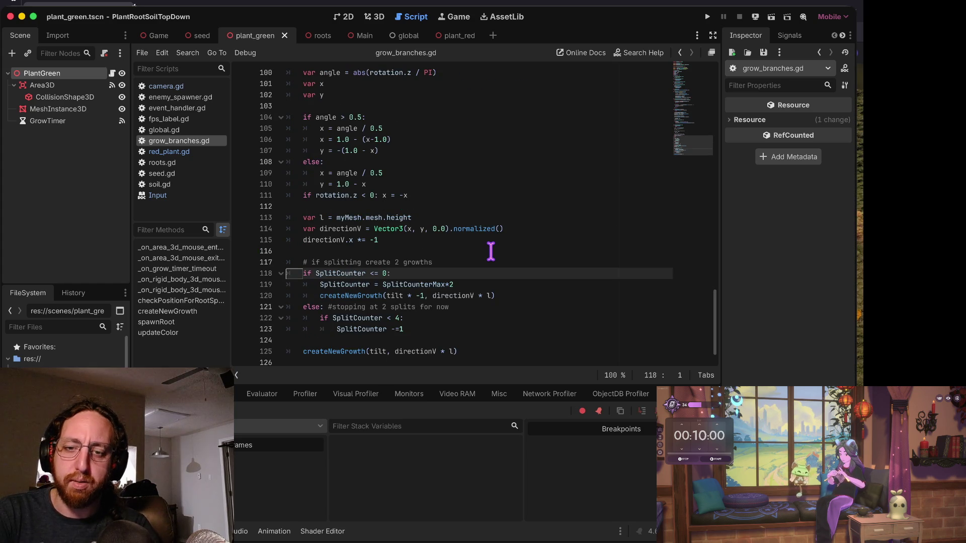
key(Down)
key(Down)
key(Down)
key(Up)
key(Up)
key(Up)
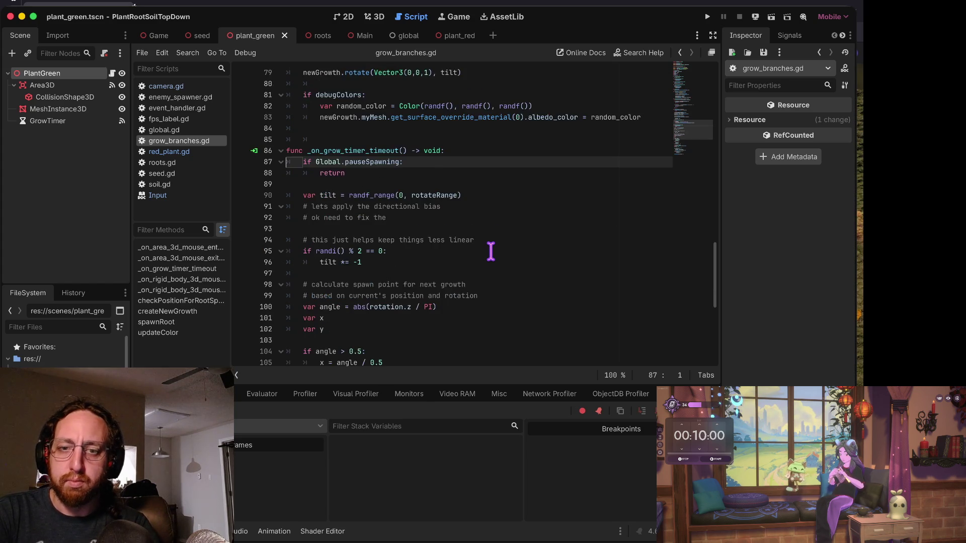
key(Up)
key(Up)
key(Up)
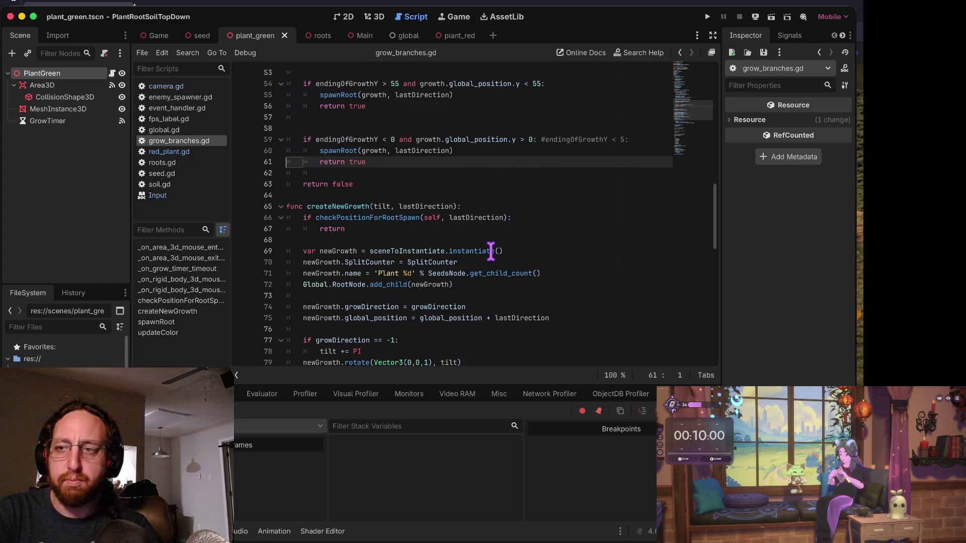
key(Up)
key(Up)
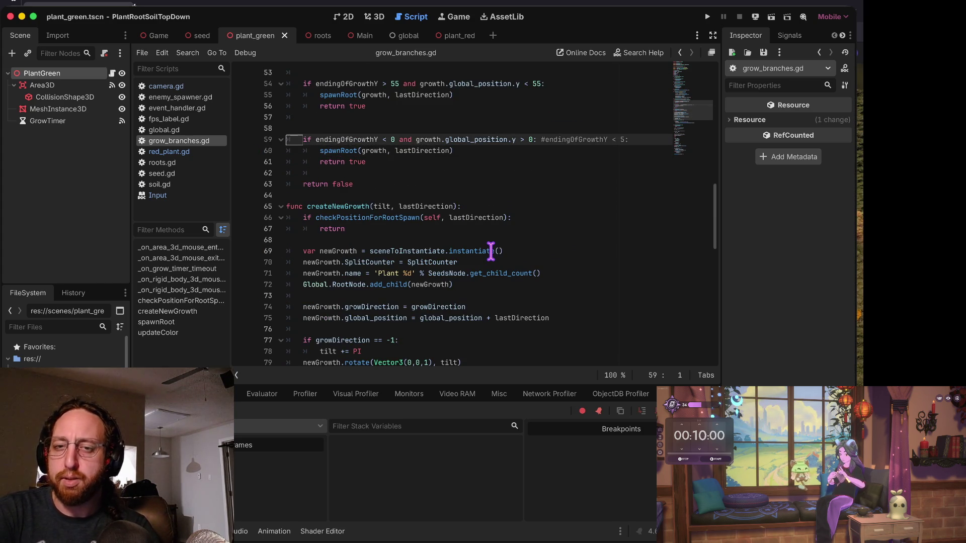
key(Down)
key(Down)
key(Up)
key(Up)
key(Up)
key(Up)
key(Up)
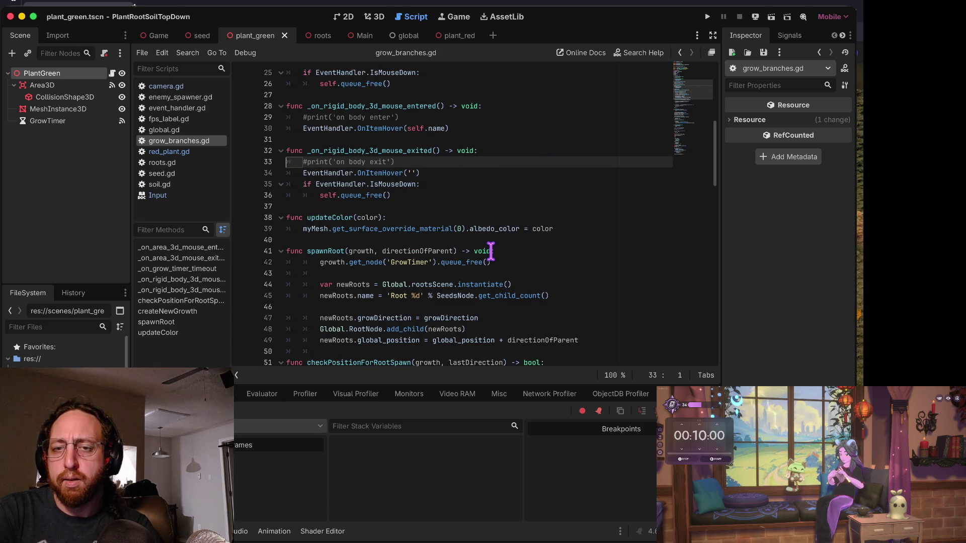
key(Up)
key(Up)
key(Up)
key(Up)
key(Up)
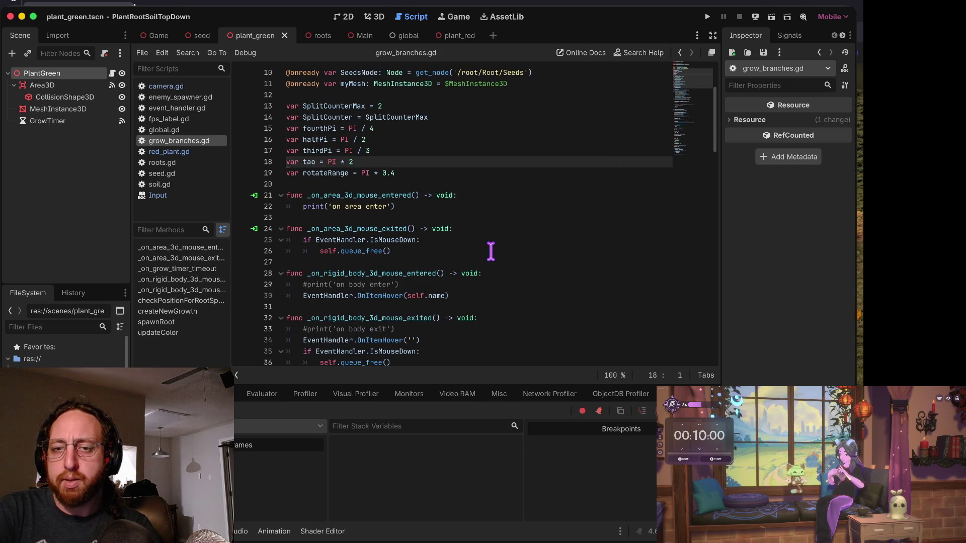
key(Down)
key(Down)
key(Down)
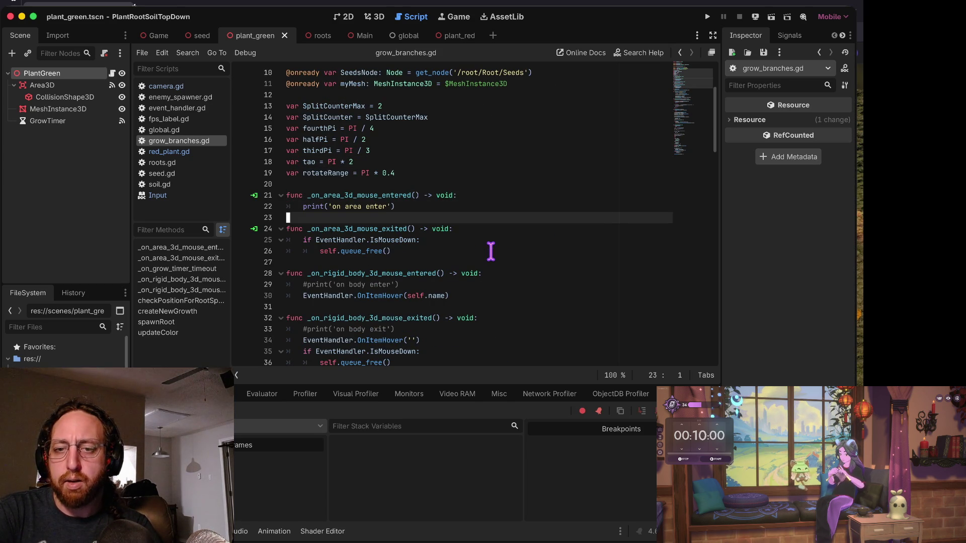
key(Down)
key(Down)
key(Down)
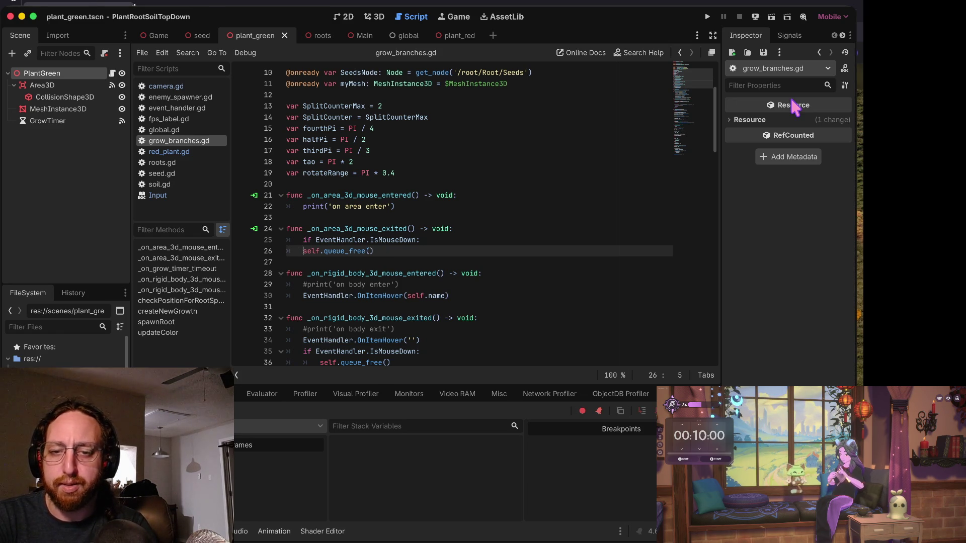
key(Down)
key(Down)
key(Down)
key(Down)
key(Down)
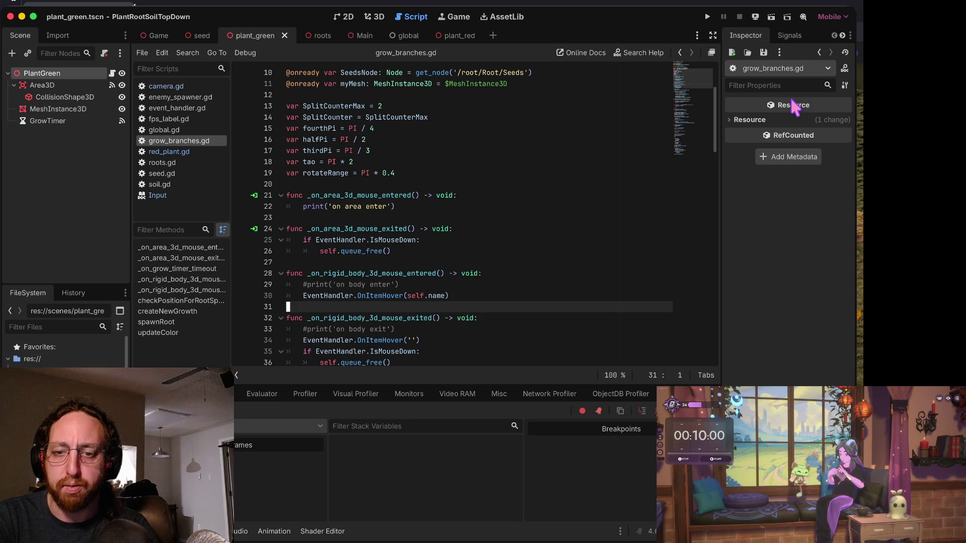
key(Down)
key(Down)
key(Down)
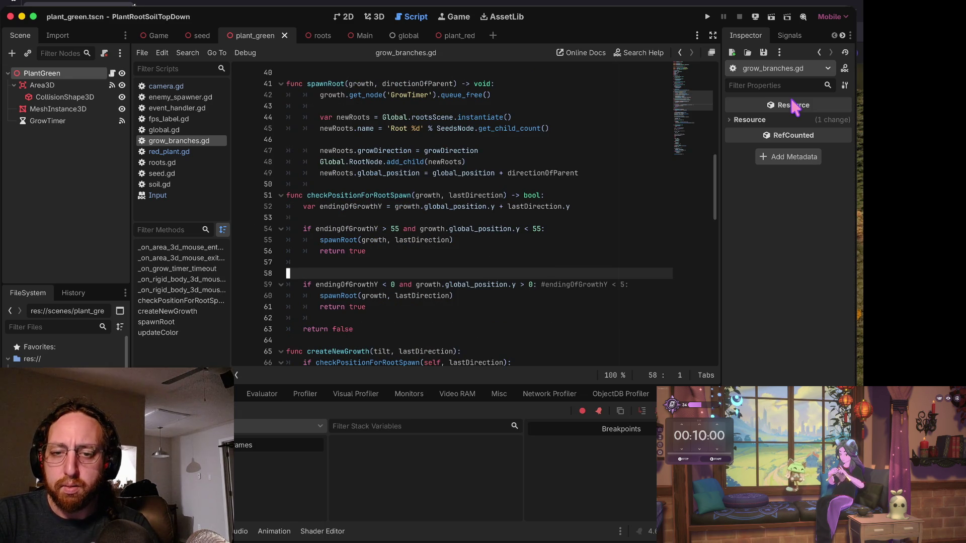
key(BackSpace)
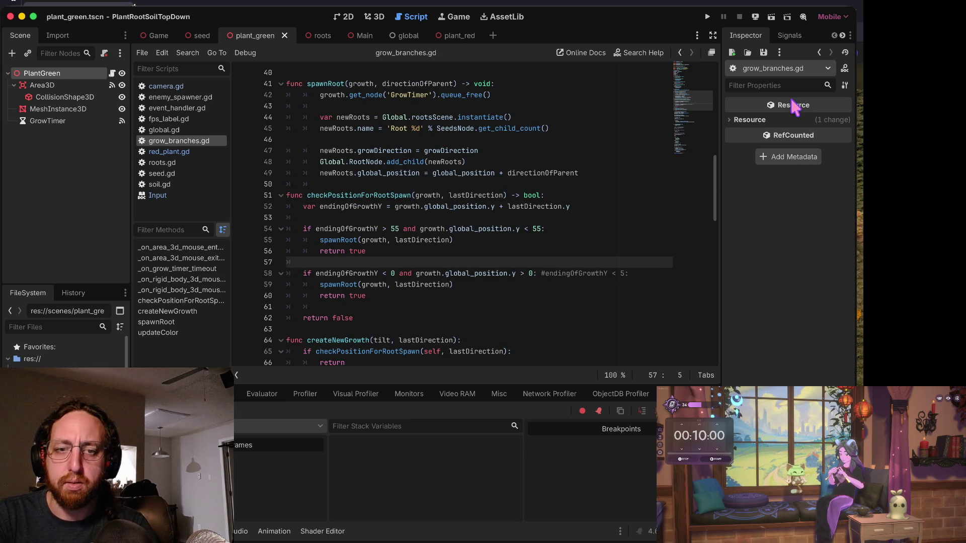
key(Up)
key(Up)
key(Up)
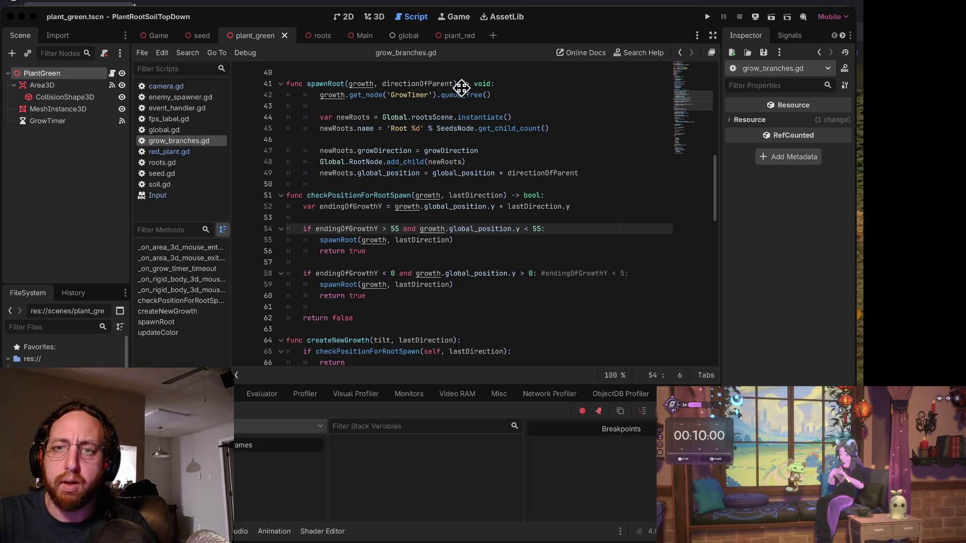
key(super+Tab)
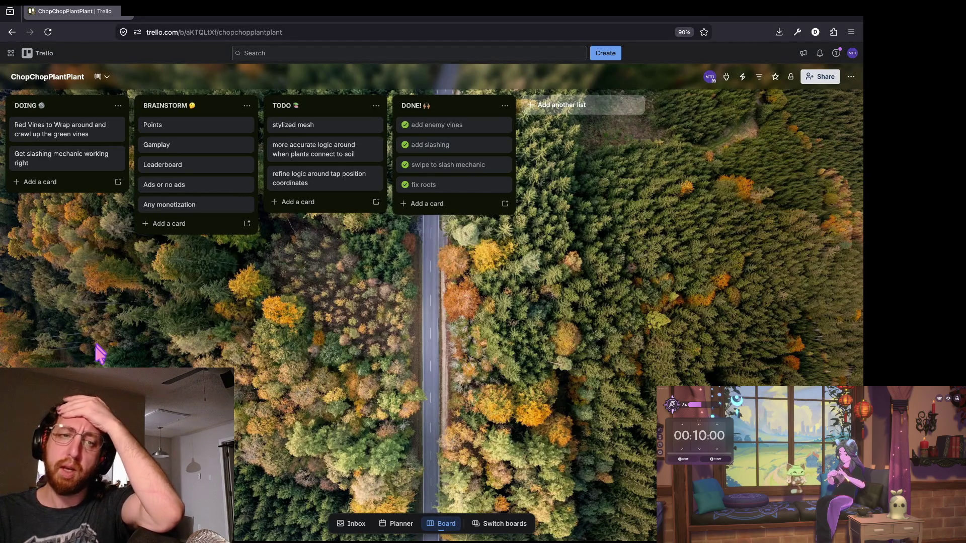
Create a DOING card titled 'slashing line from point of contact to point of lift off'.
click(41, 182)
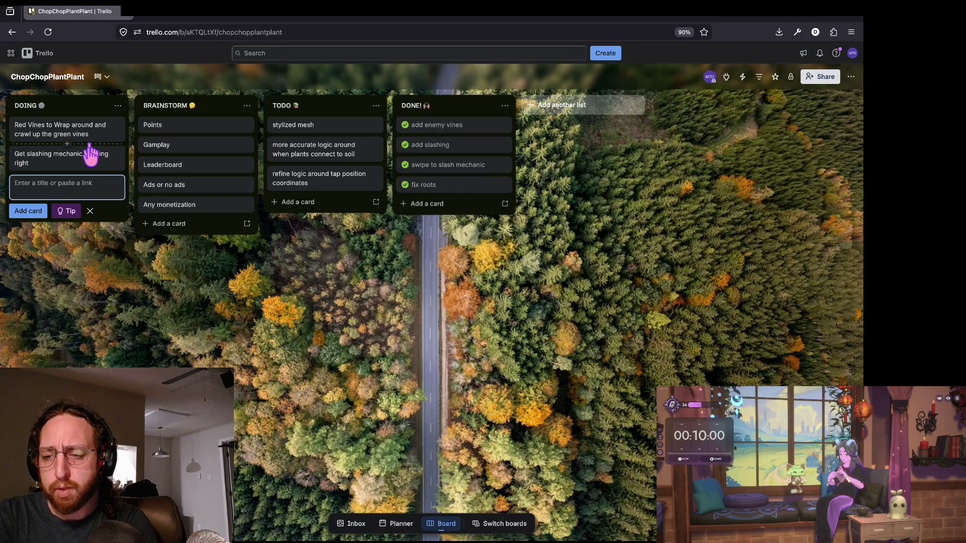
text(slashing line from point)
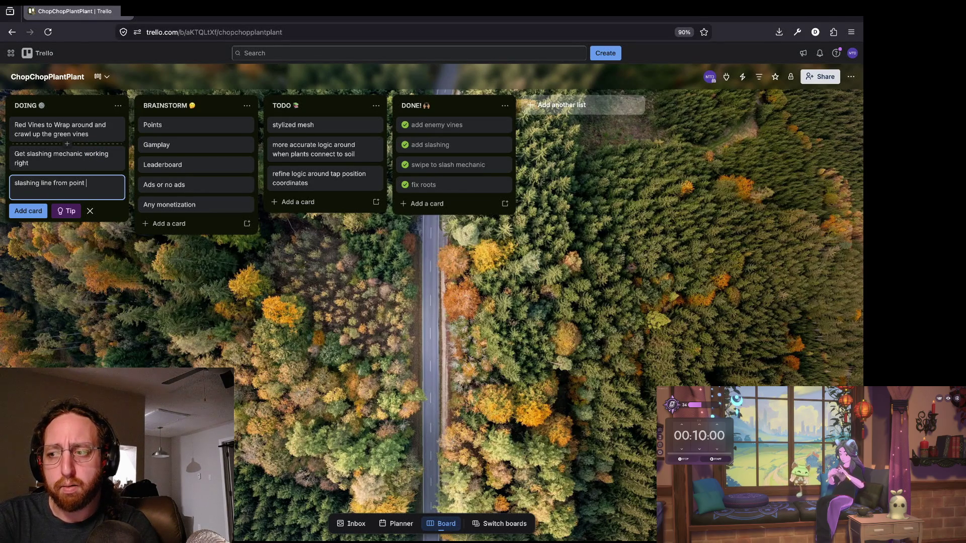
text( contac)
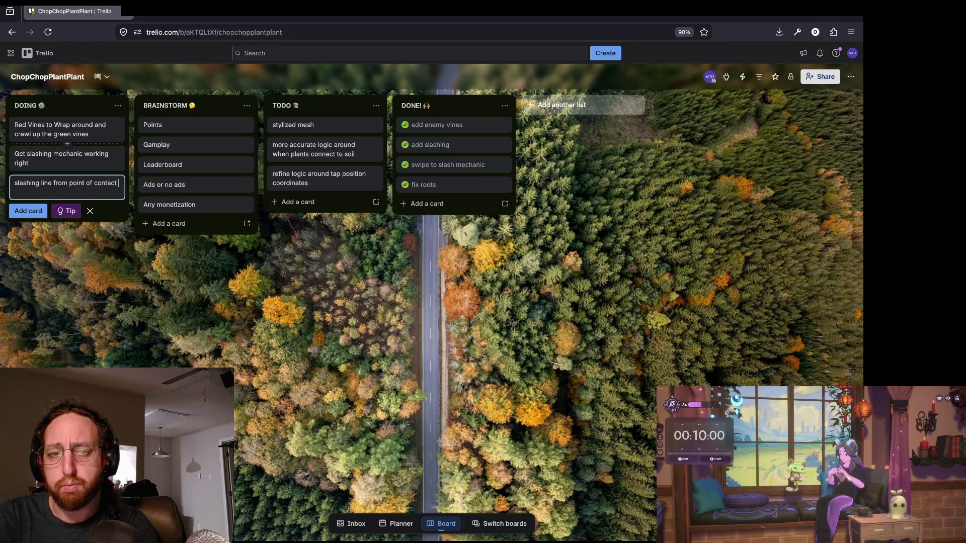
text(to point of lift off)
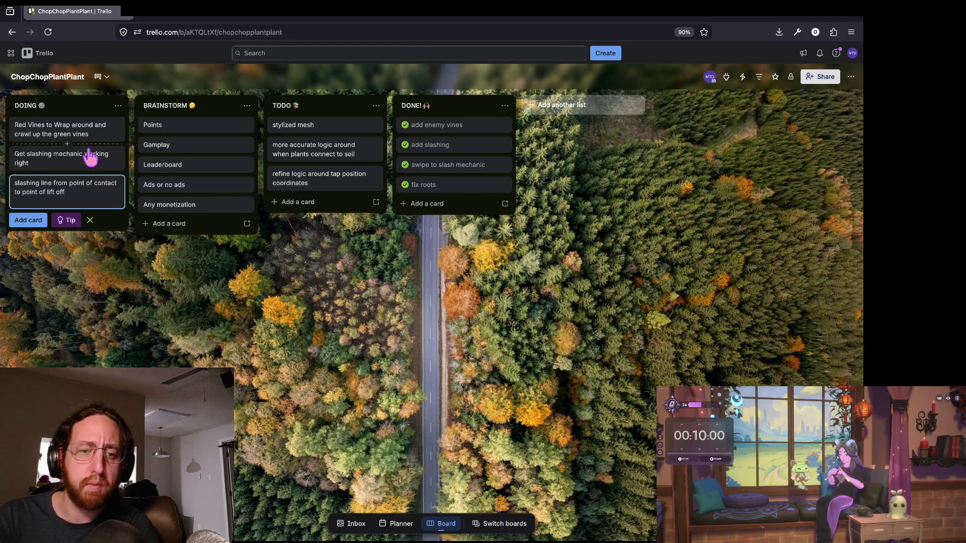
click(29, 222)
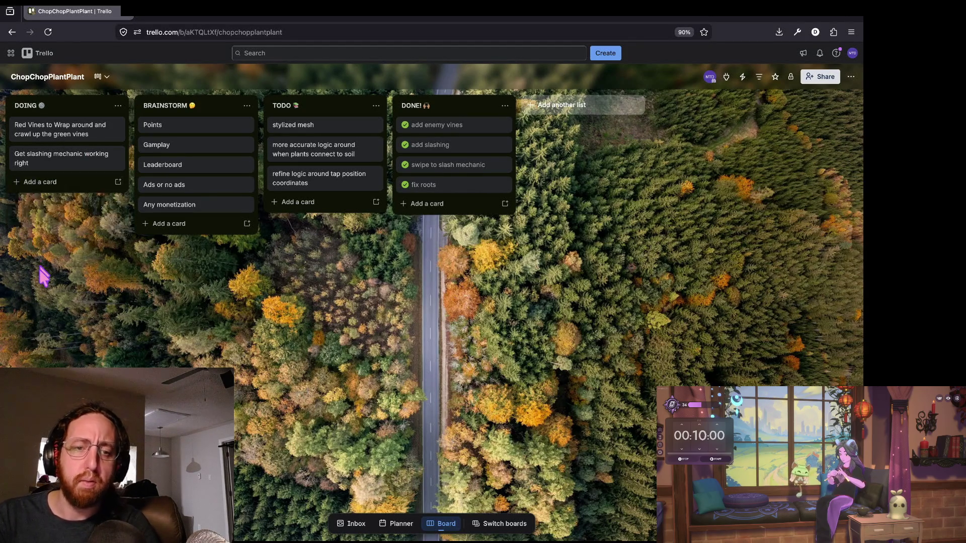
Drop 'Get slashing mechanic working right' below the new card and relaunch the game in Godot.
mouse_move(64, 168)
mouse_down()
mouse_move(57, 198)
mouse_move(52, 190)
mouse_move(77, 164)
mouse_move(93, 194)
mouse_up()
text(slashing line from point of contact to point of lift off)
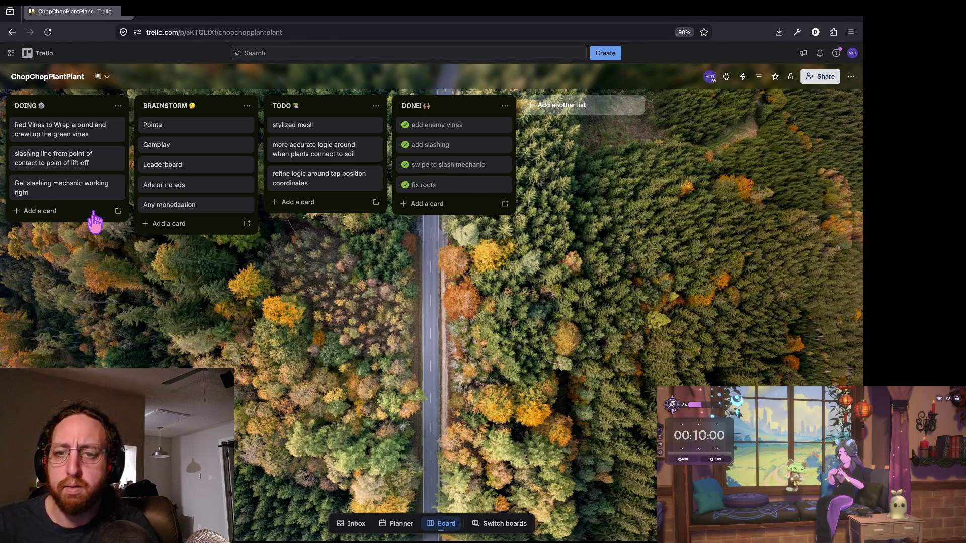
key(super+Tab)
key(super+b)
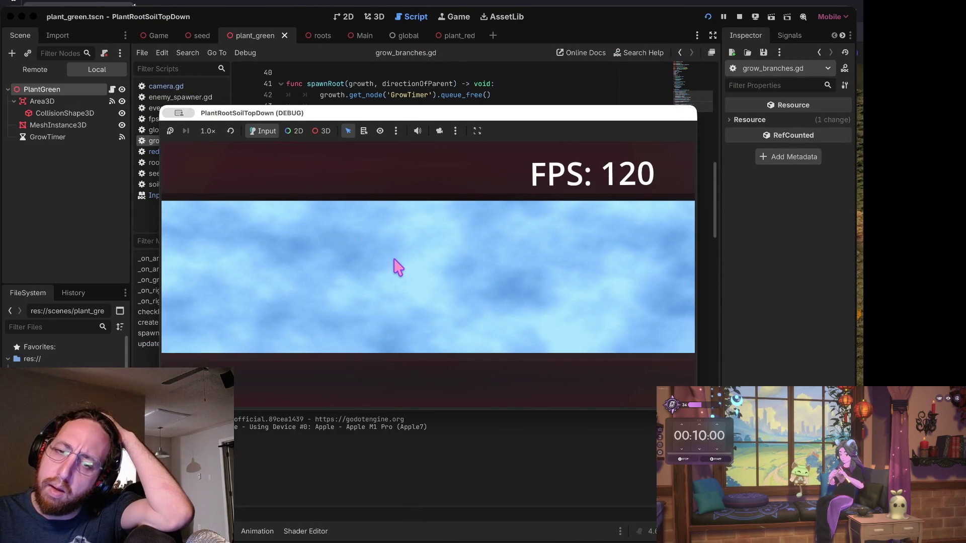
Plant seeds in the soil and watch the red roots grow around the green branches.
click(340, 275)
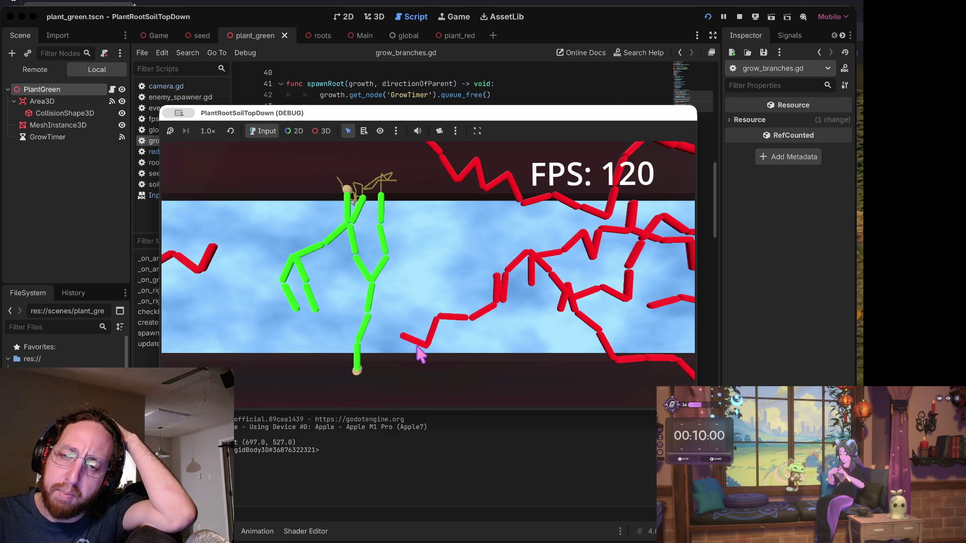
click(723, 18)
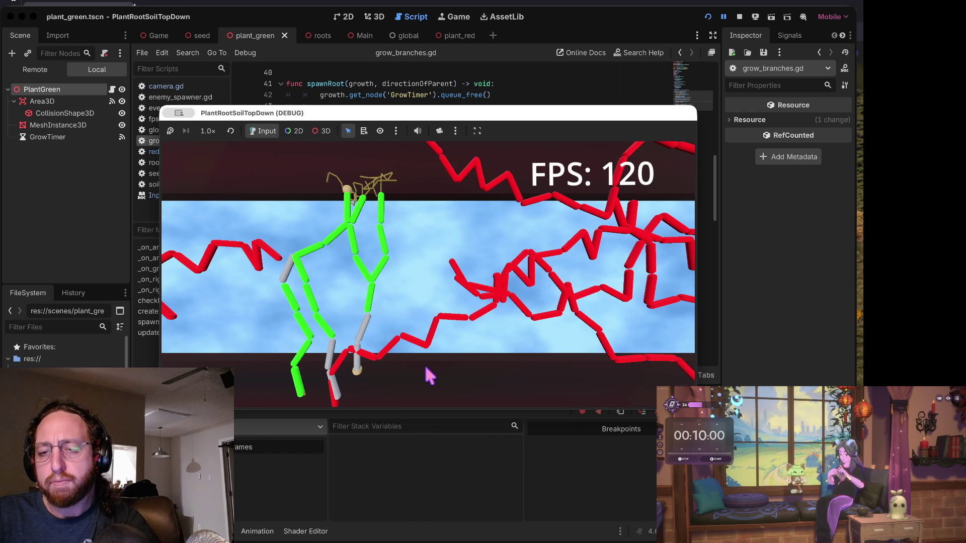
click(427, 373)
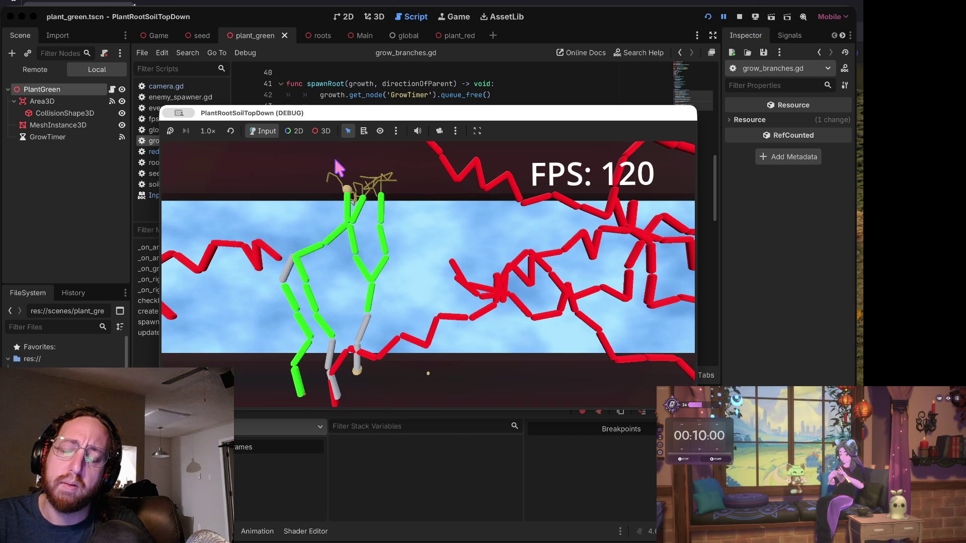
Stop the game, open red_plant.gd, and move to the Trello and terminal desktop.
click(740, 17)
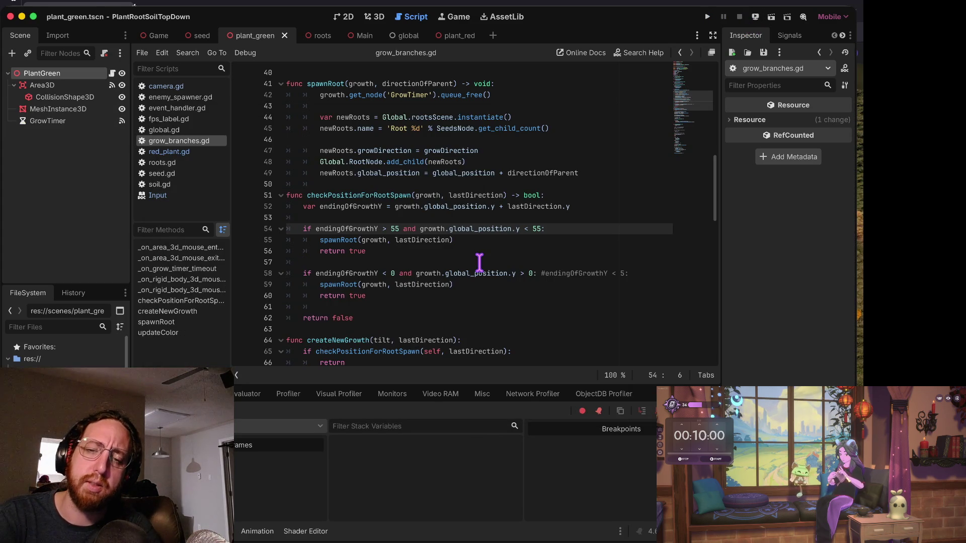
click(479, 262)
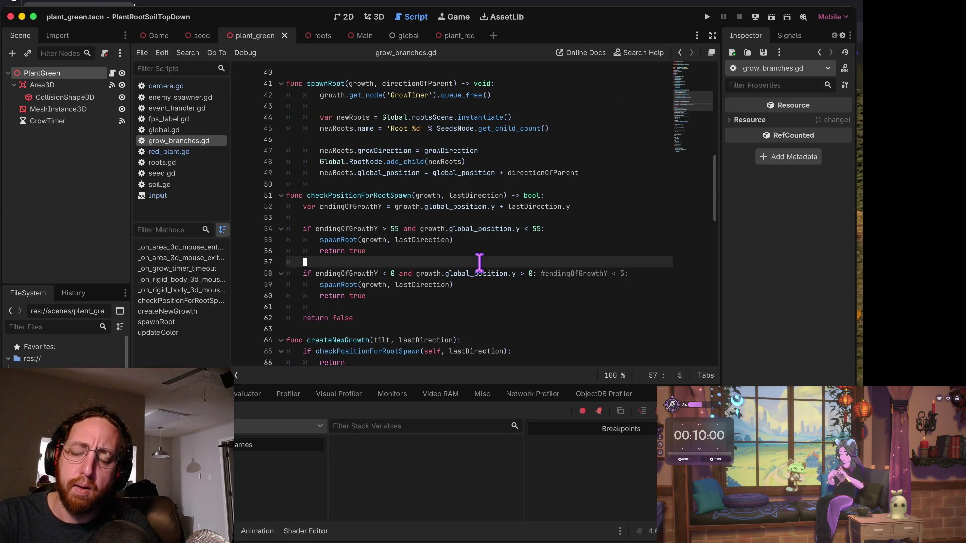
key(Up)
key(Up)
key(Up)
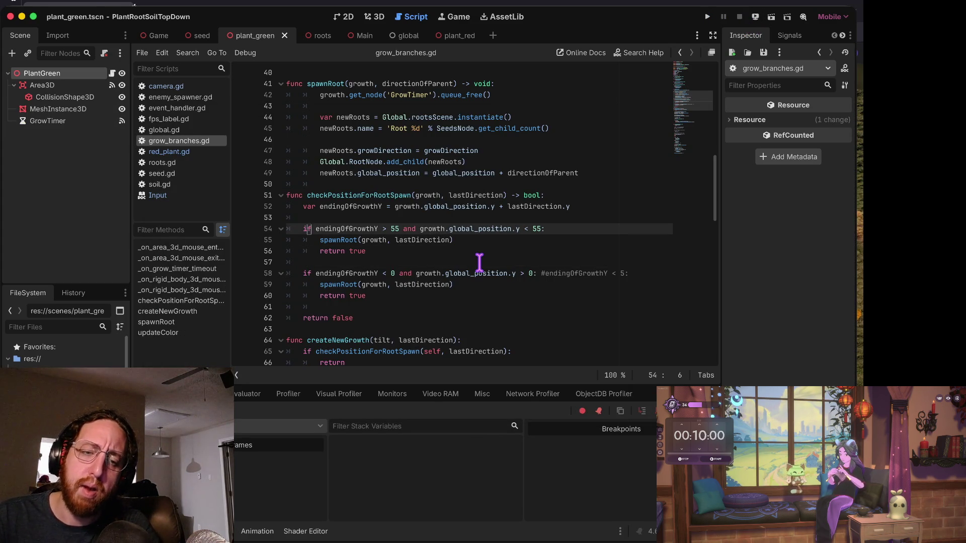
click(183, 153)
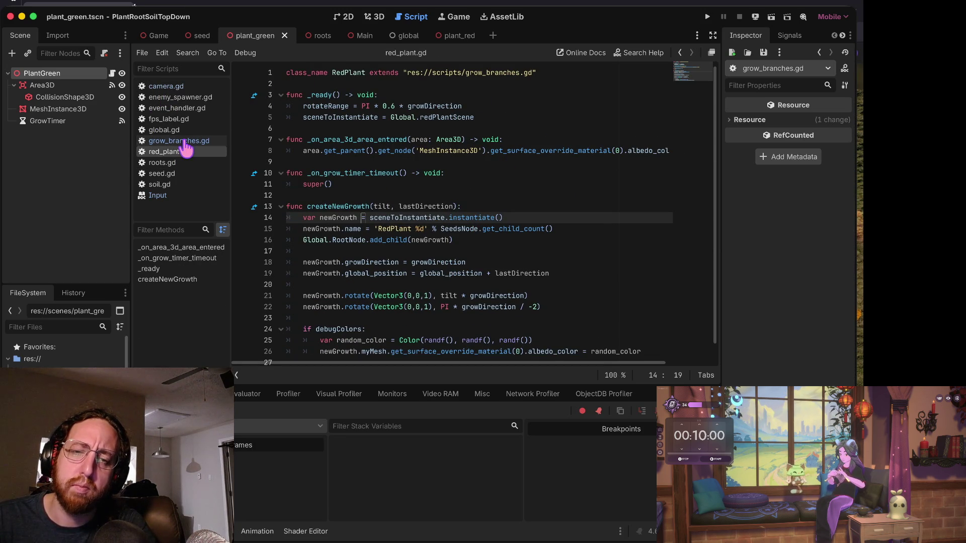
key(ctrl+Right)
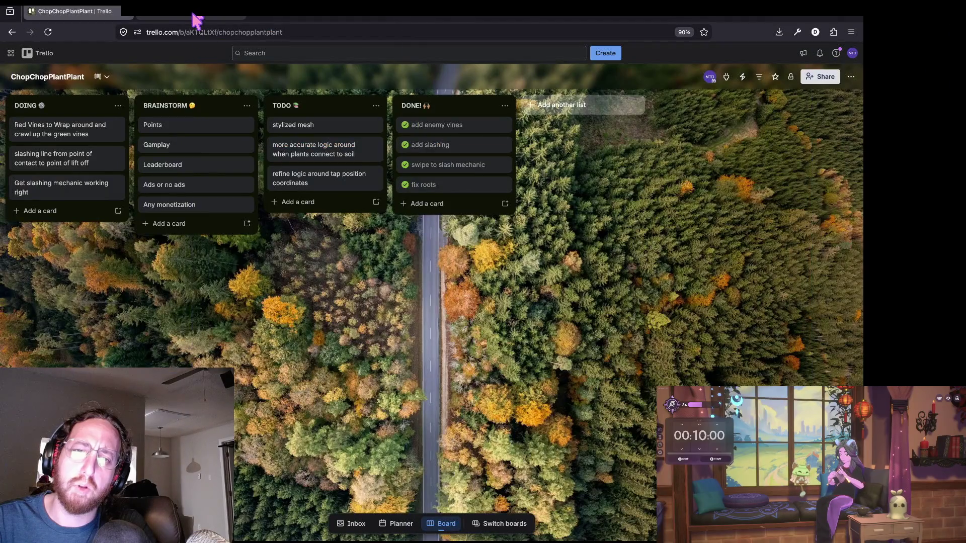
Look over the closed 'fixed plant split bug' pull request on GitHub.
click(194, 15)
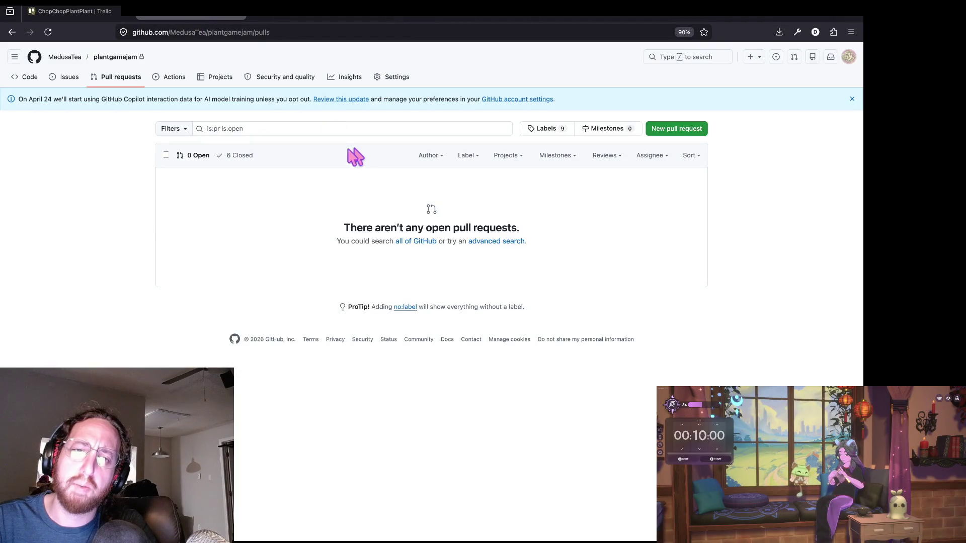
click(236, 156)
click(201, 194)
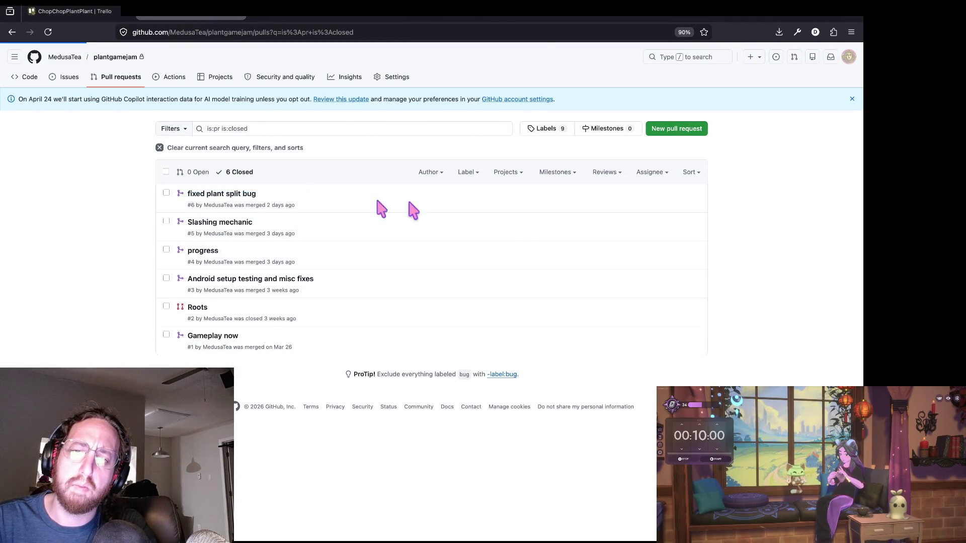
key(alt+Left)
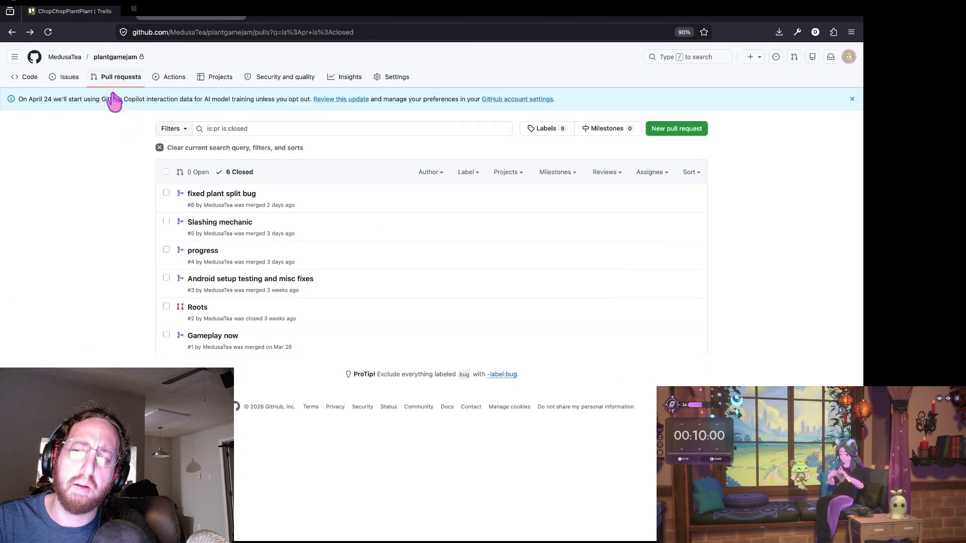
Create a pull request merging red-vines-wrap-green-vines into main.
click(676, 129)
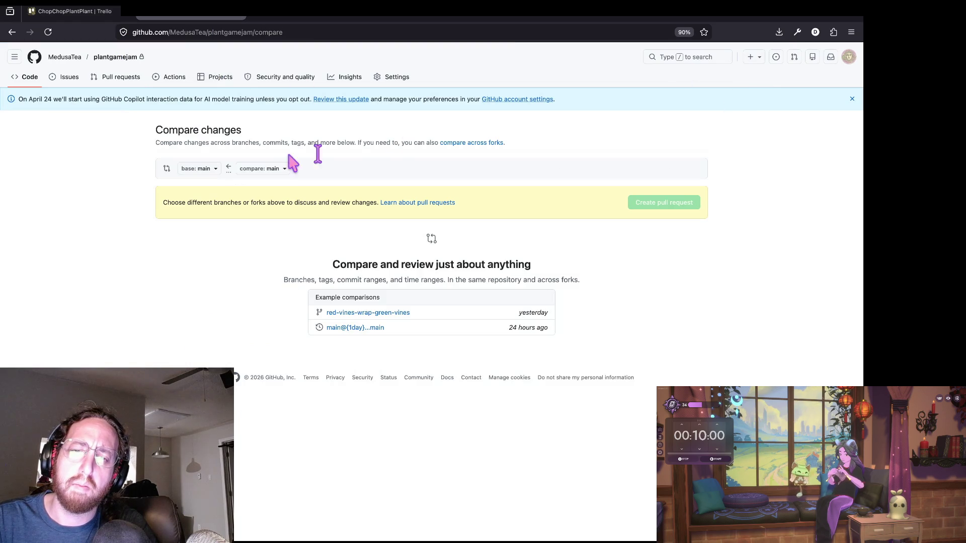
click(262, 169)
click(301, 254)
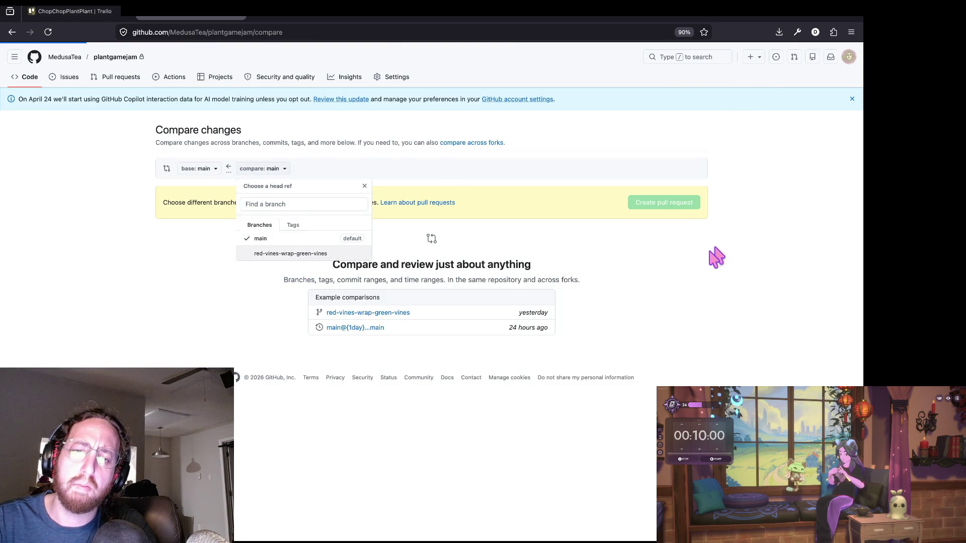
click(651, 206)
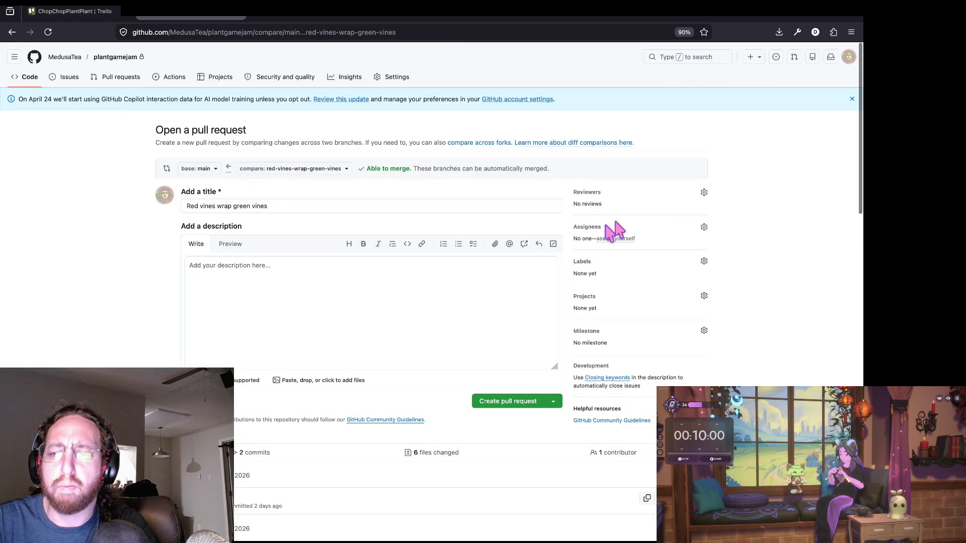
click(505, 406)
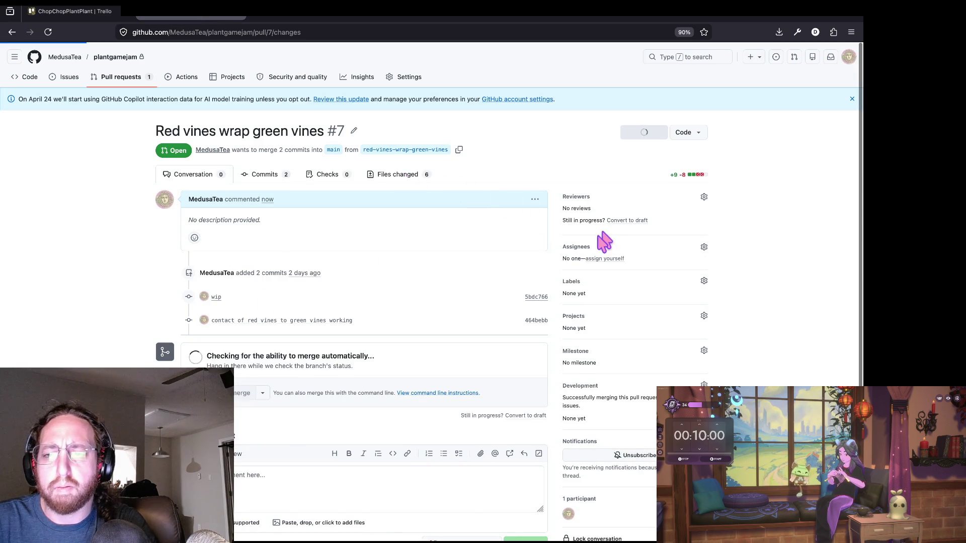
Reload the Files changed diff with ?w=1 to hide whitespace-only changes.
scroll(470, 232, down, 10)
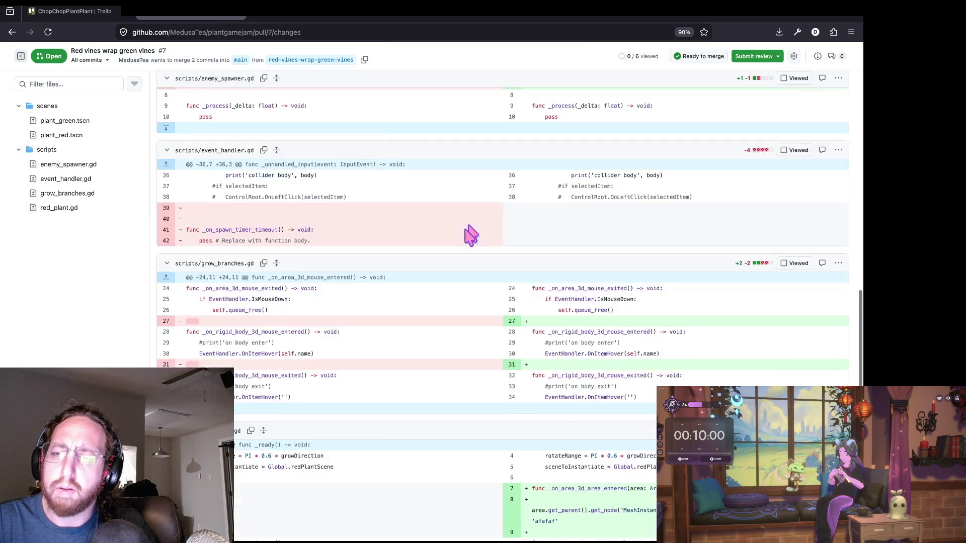
scroll(470, 234, up, 2)
scroll(470, 235, down, 3)
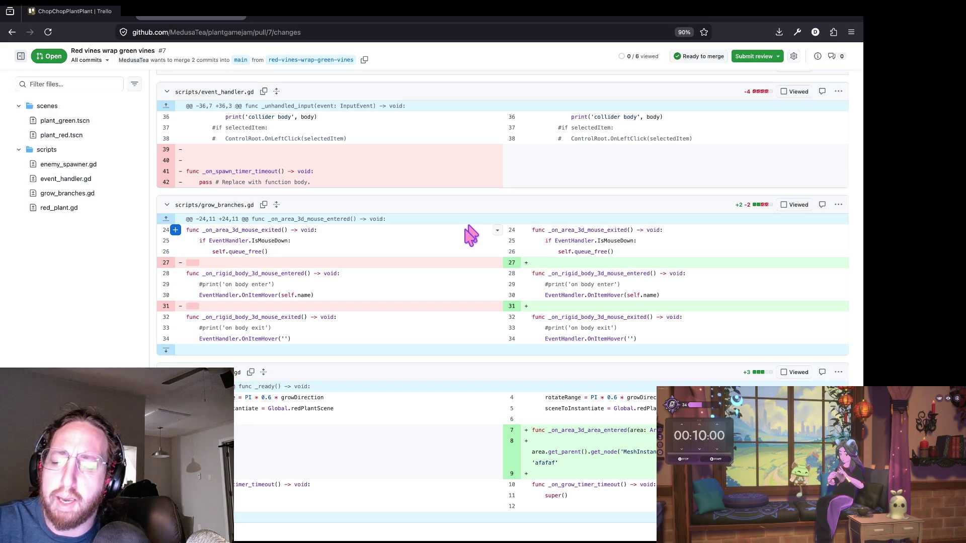
scroll(471, 272, up, 1)
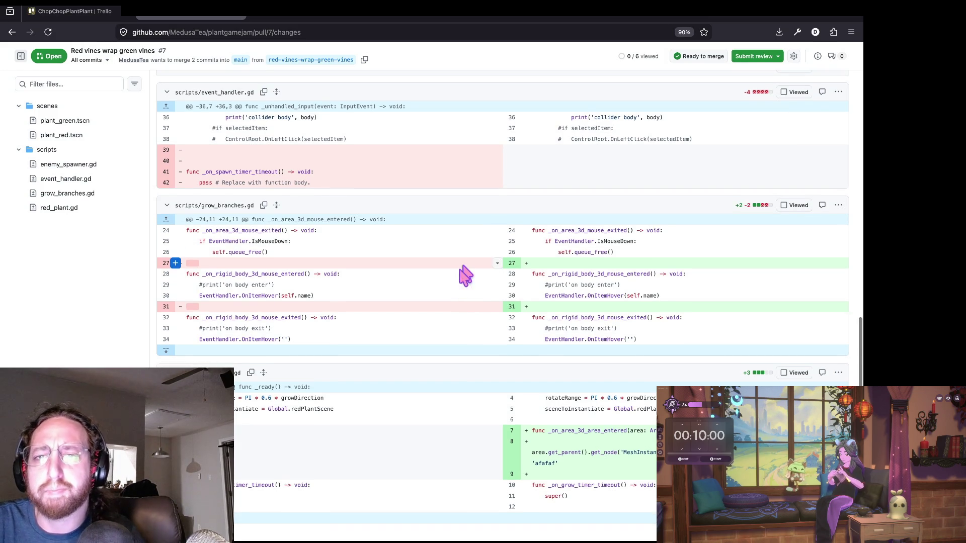
click(425, 31)
text(?w=)
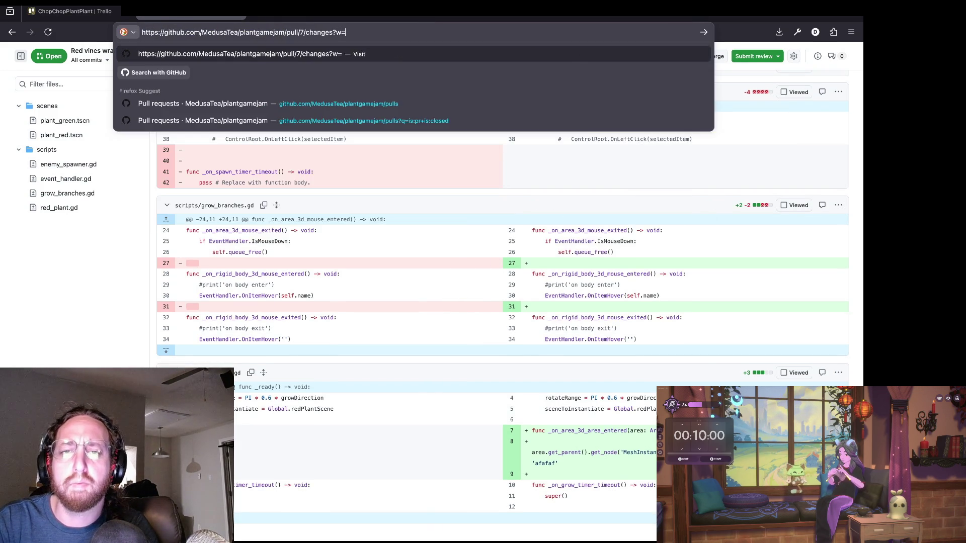
text(1)
key(Return)
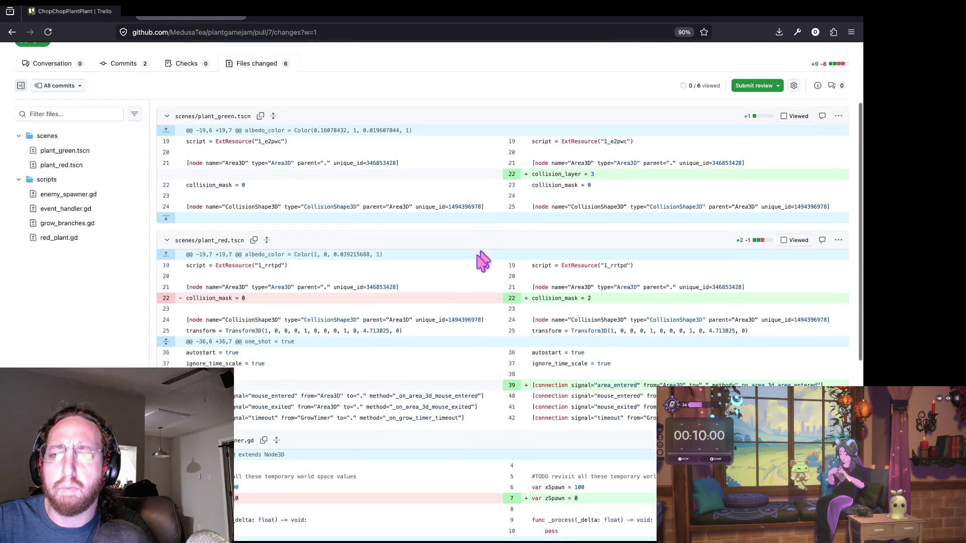
Inspect the zSpawn change from -10 to 0 in enemy_spawner.gd.
drag(527, 174, 616, 177)
scroll(555, 261, down, 3)
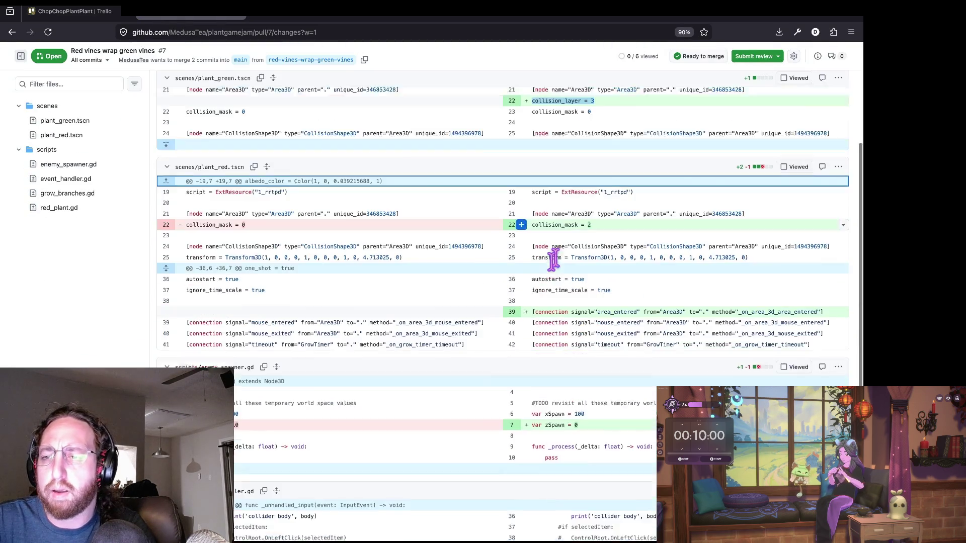
scroll(553, 260, down, 7)
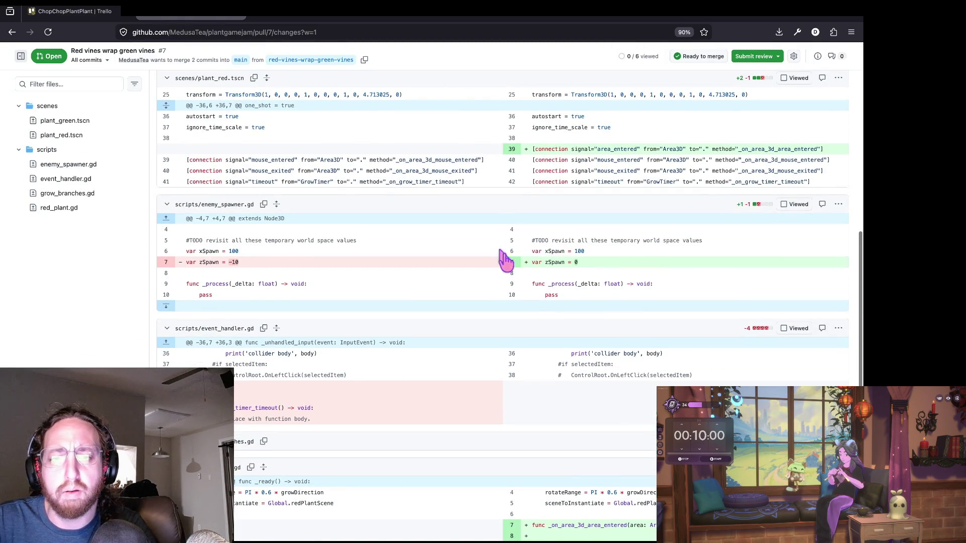
scroll(503, 259, down, 4)
click(226, 167)
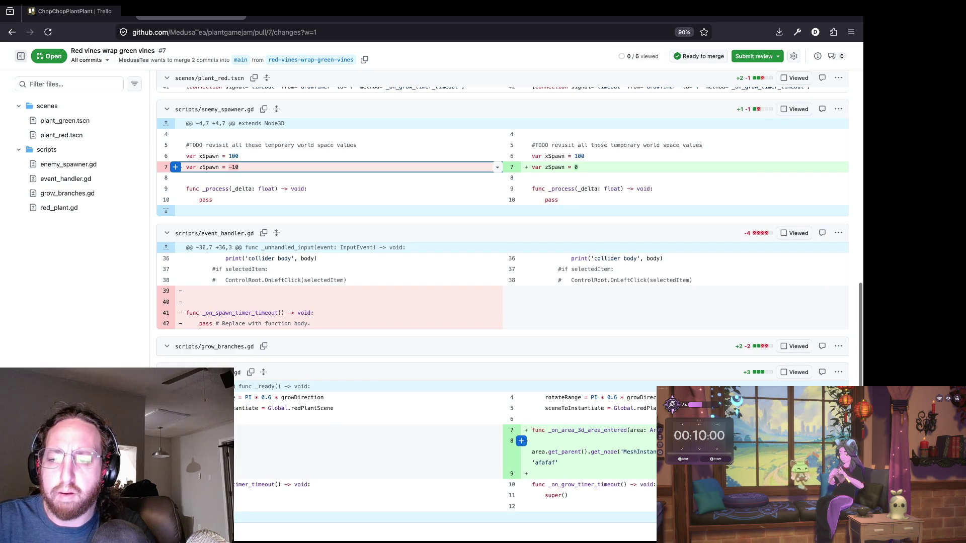
Select and examine the new _on_area_3d_area_entered handler lines in red_plant.gd.
click(610, 460)
double_click(551, 452)
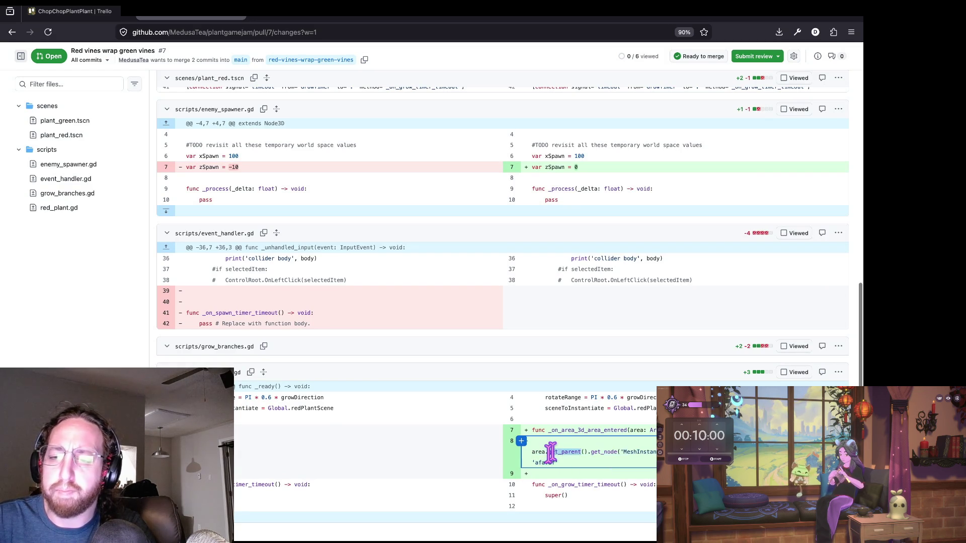
triple_click(582, 469)
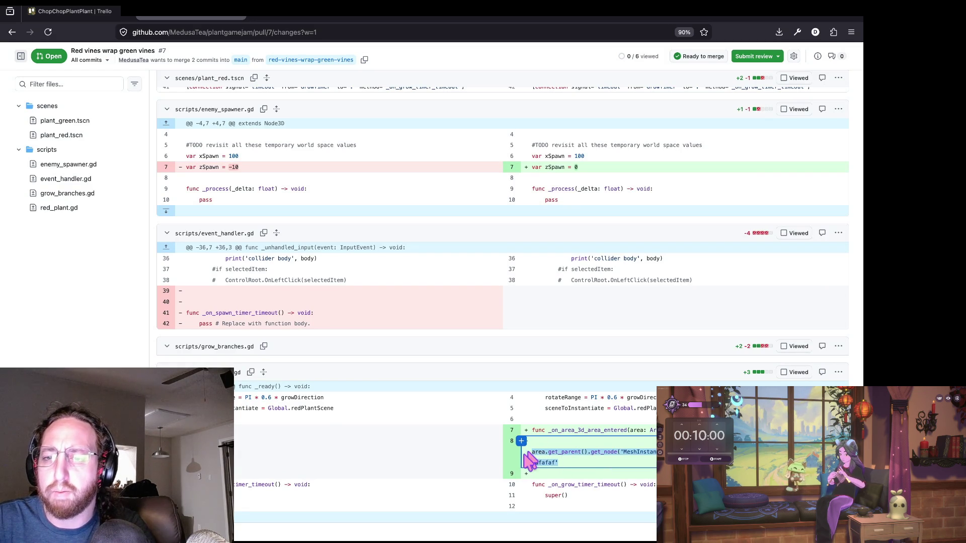
click(469, 400)
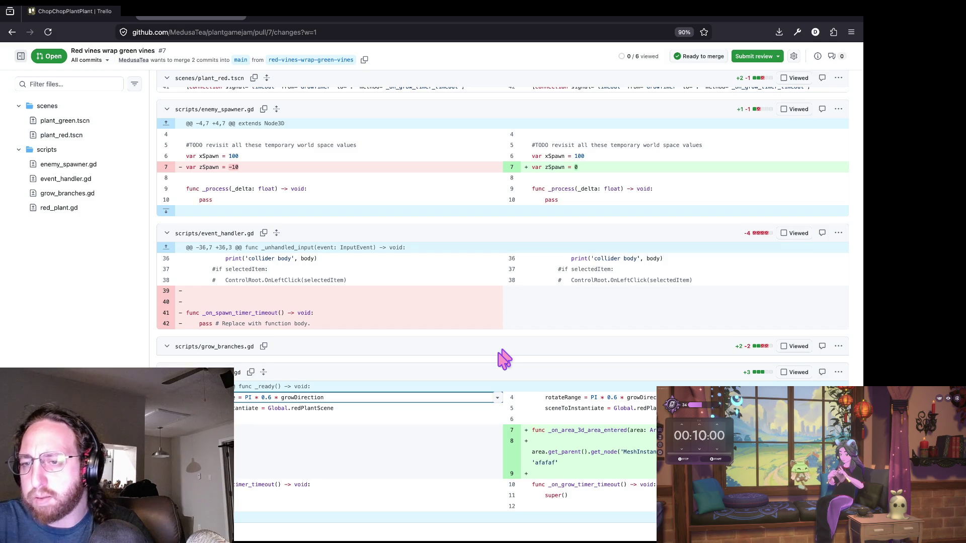
click(509, 367)
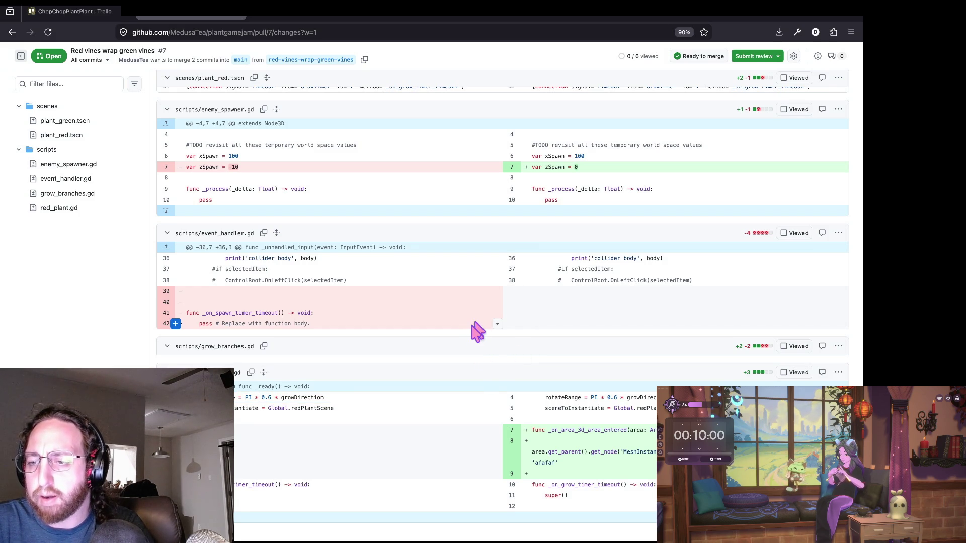
scroll(477, 332, up, 1)
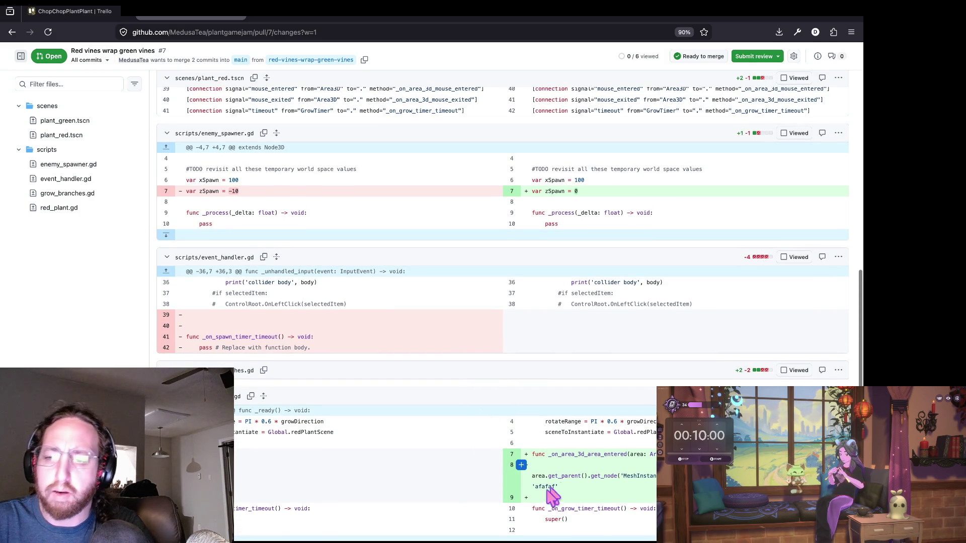
drag(553, 488, 594, 455)
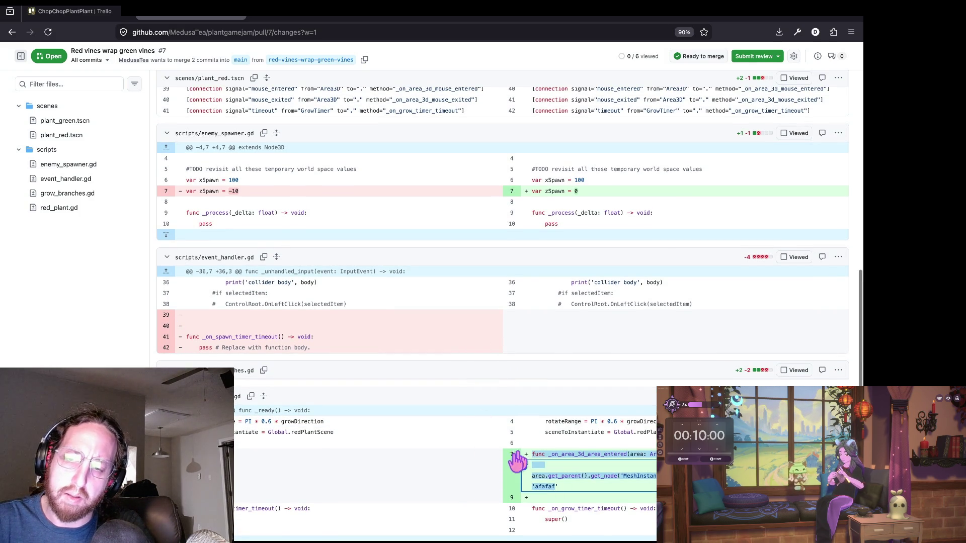
double_click(609, 454)
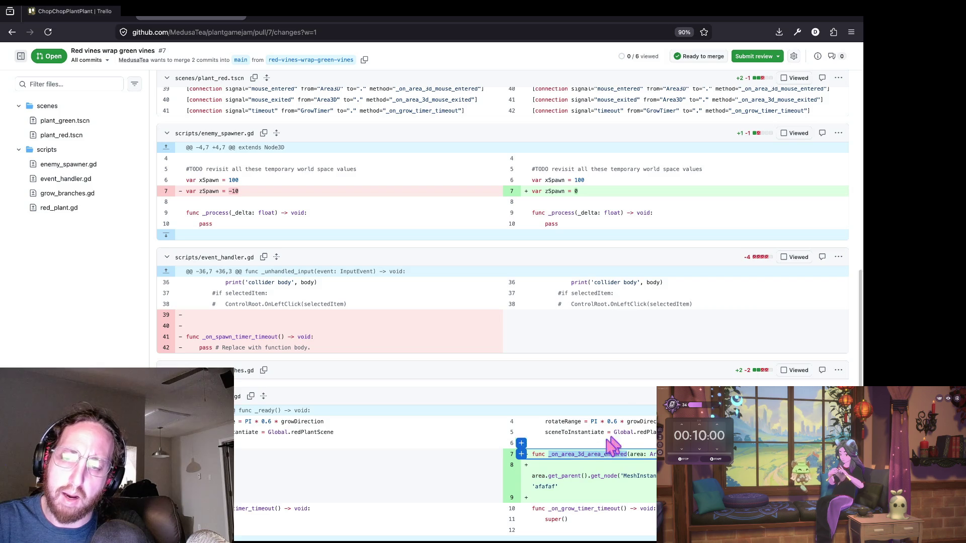
click(487, 165)
double_click(593, 454)
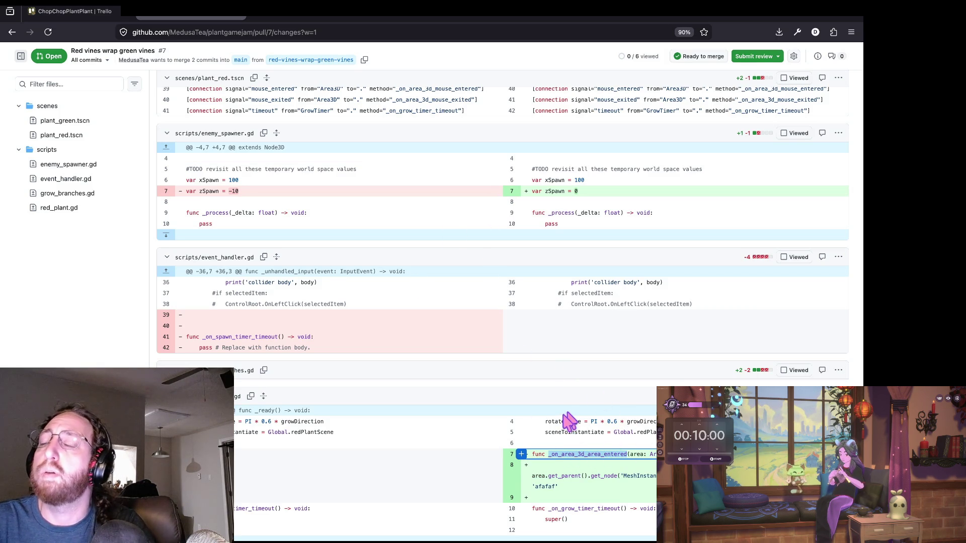
key(super+Tab)
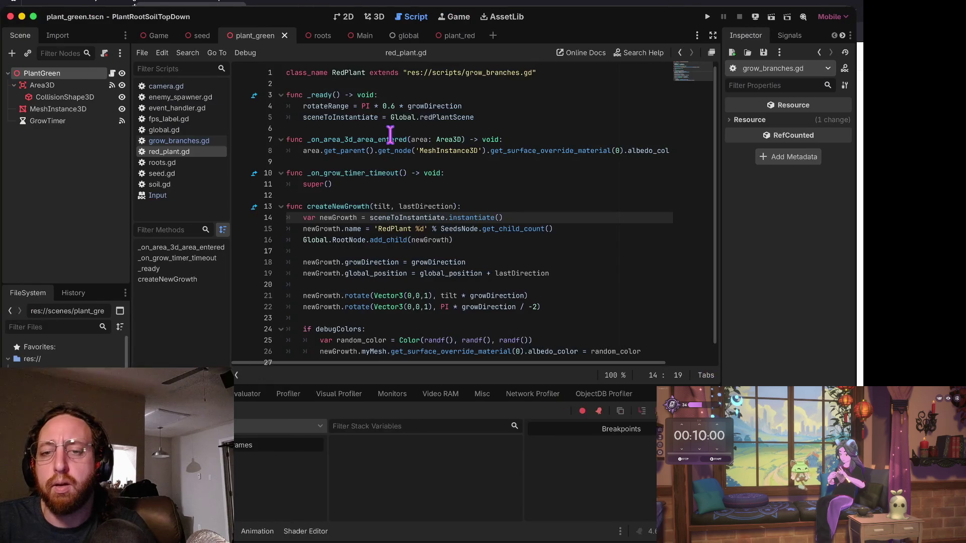
key(Down)
key(Down)
key(Down)
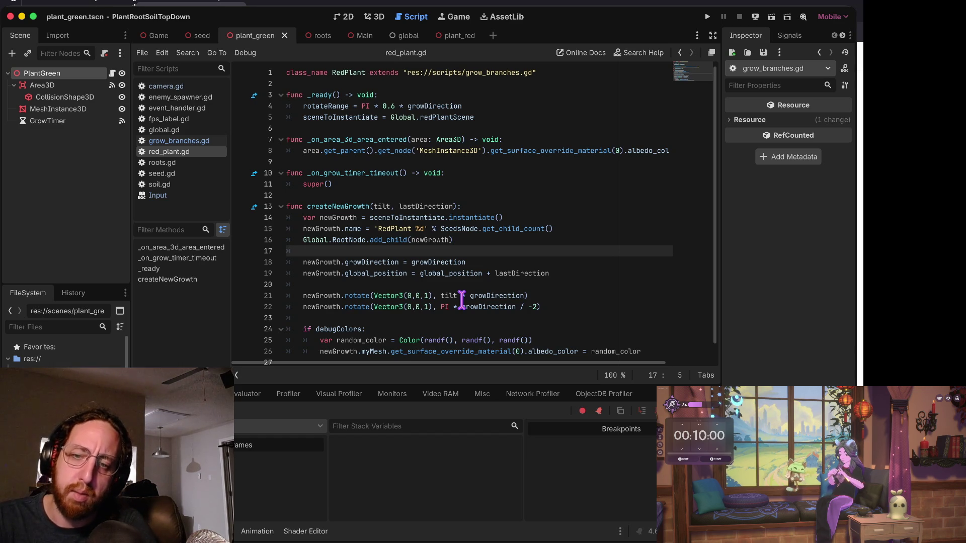
key(Up)
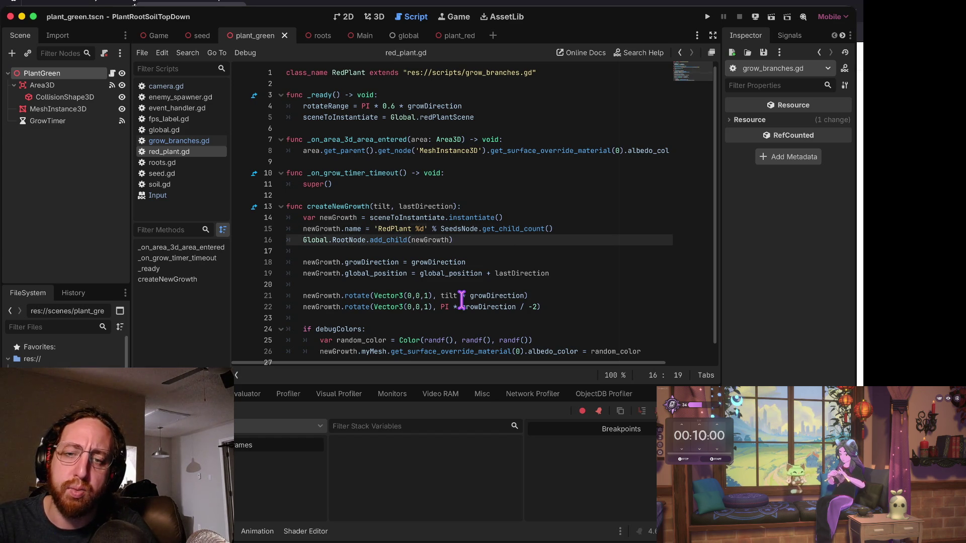
key(Up)
key(Up)
key(Up)
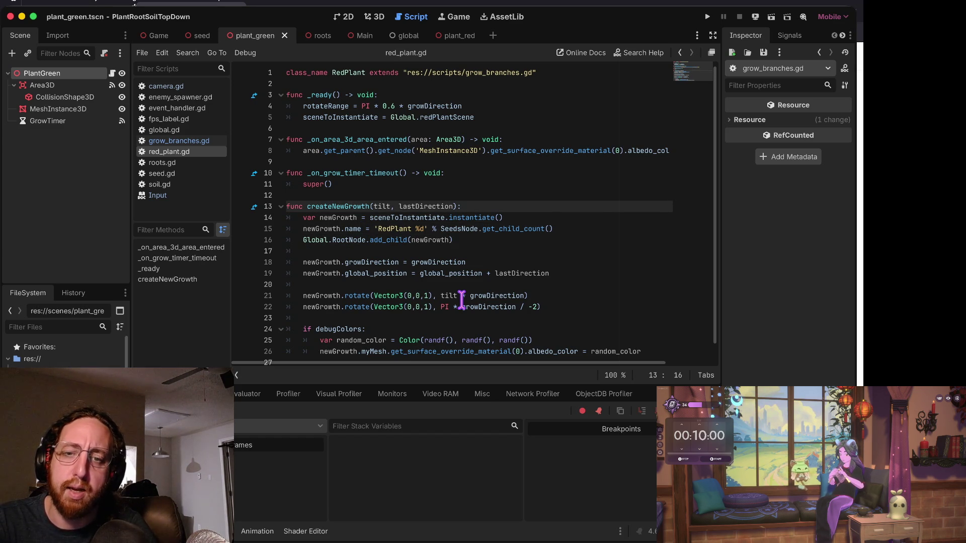
key(Up)
key(Up)
key(Up)
key(Down)
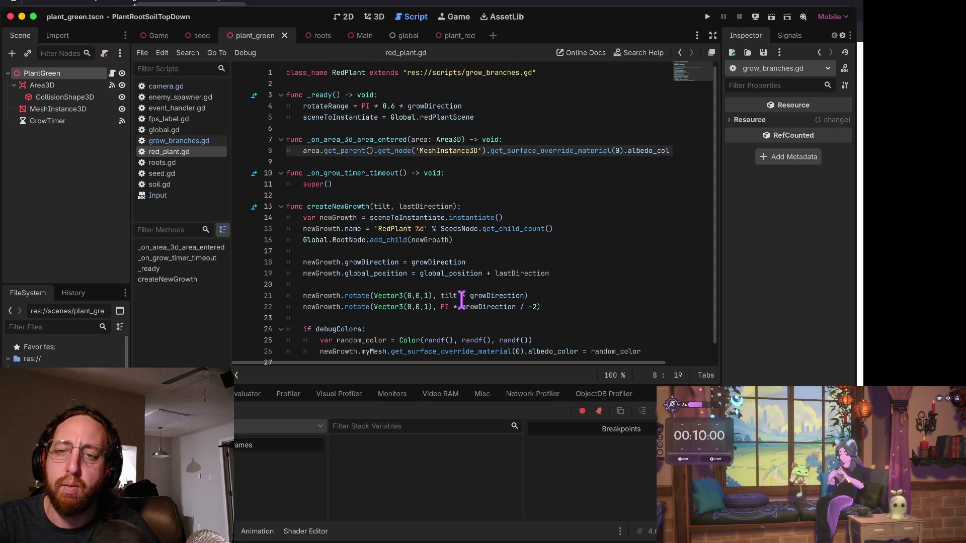
key(Home)
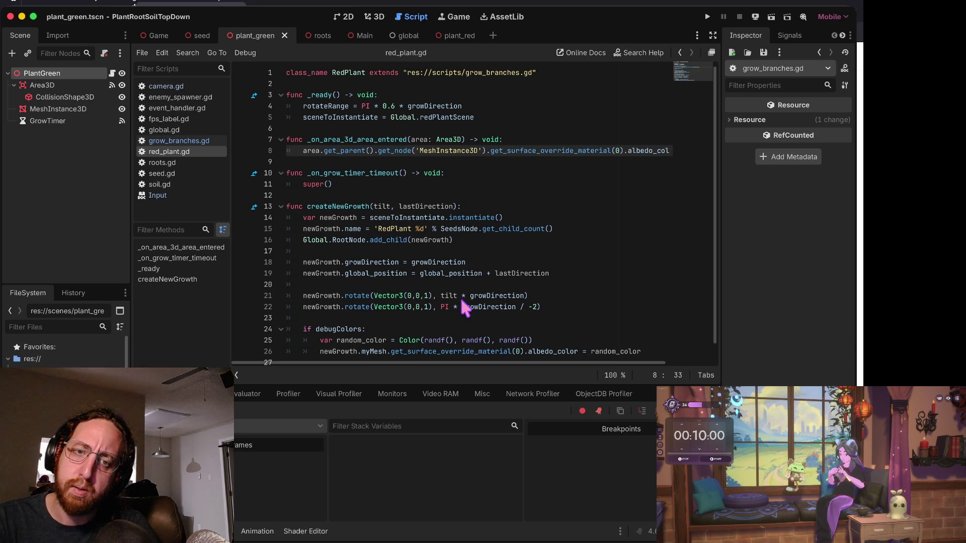
key(Left)
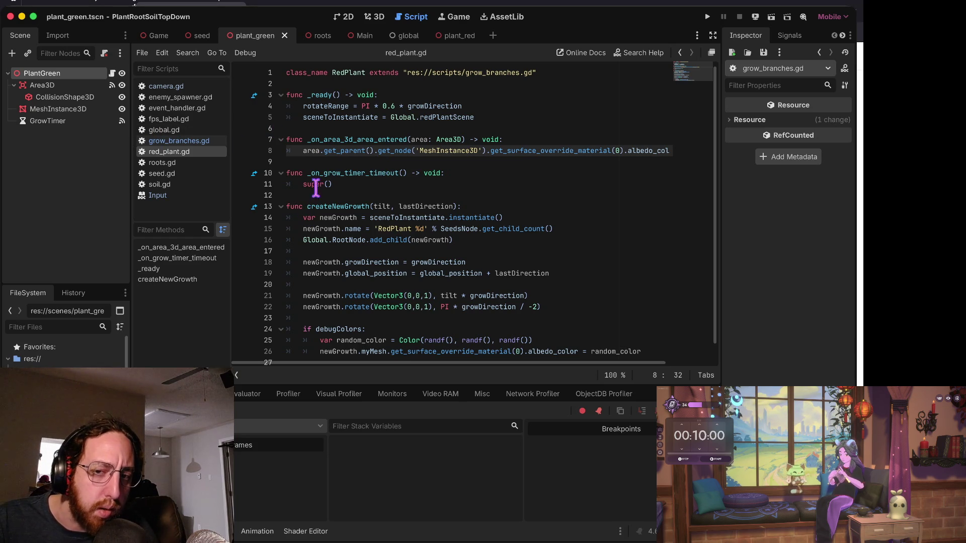
scroll(412, 276, down, 1)
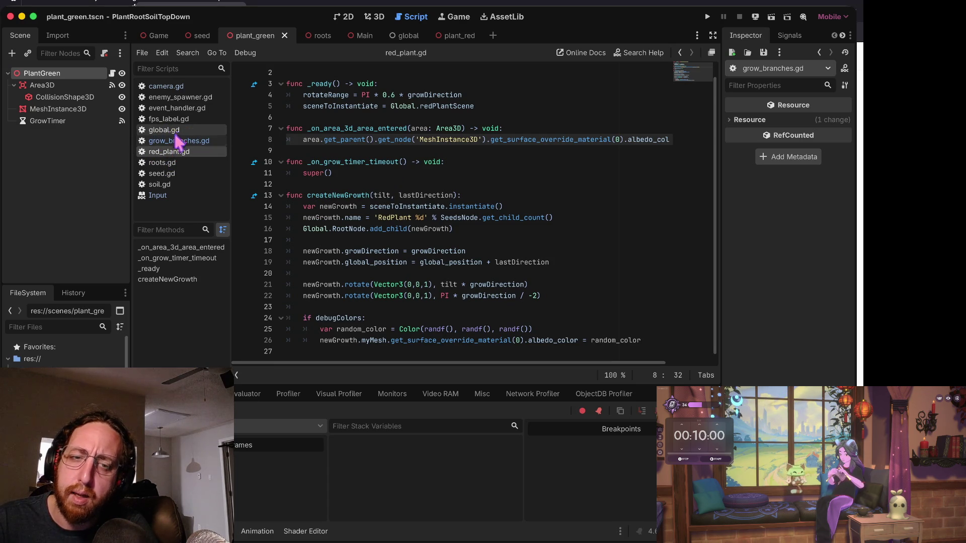
click(178, 141)
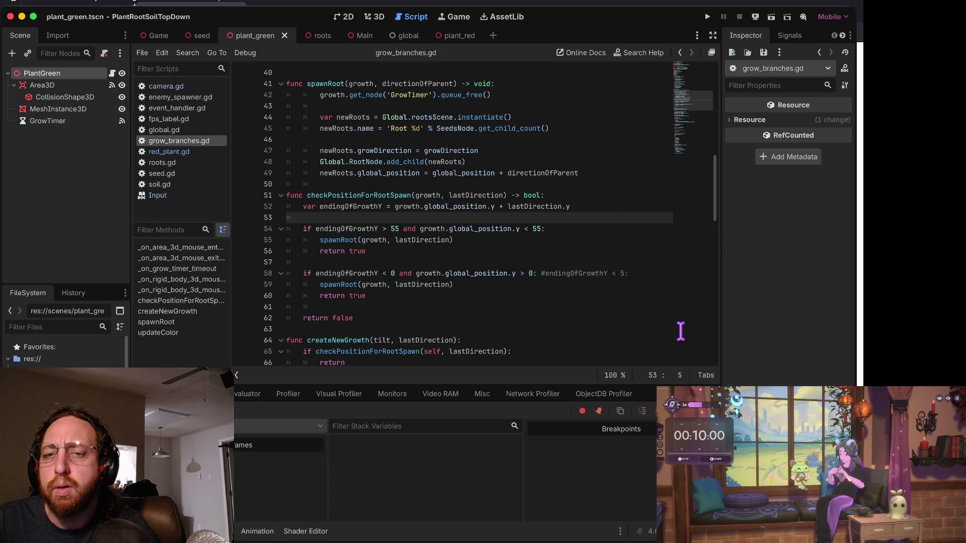
scroll(491, 186, up, 10)
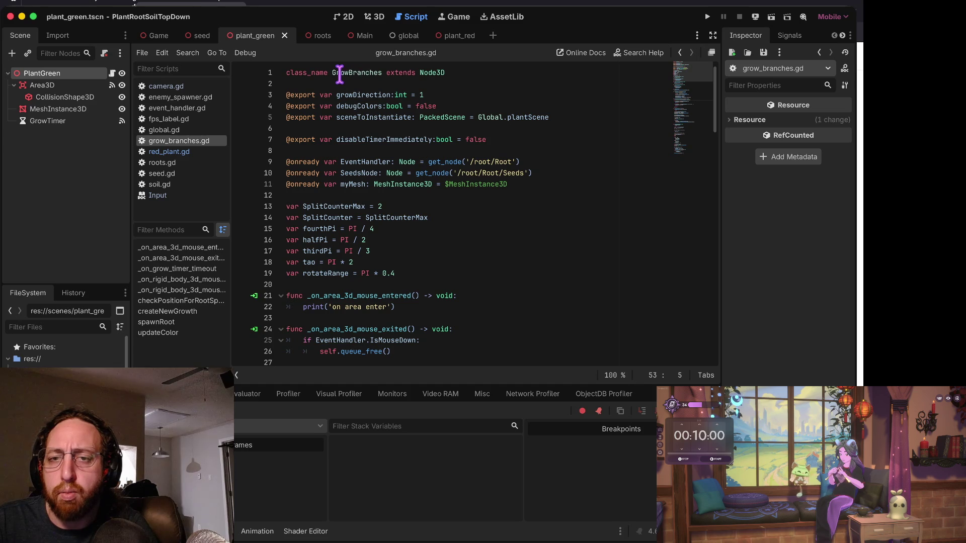
click(336, 74)
drag(336, 74, 409, 74)
click(448, 106)
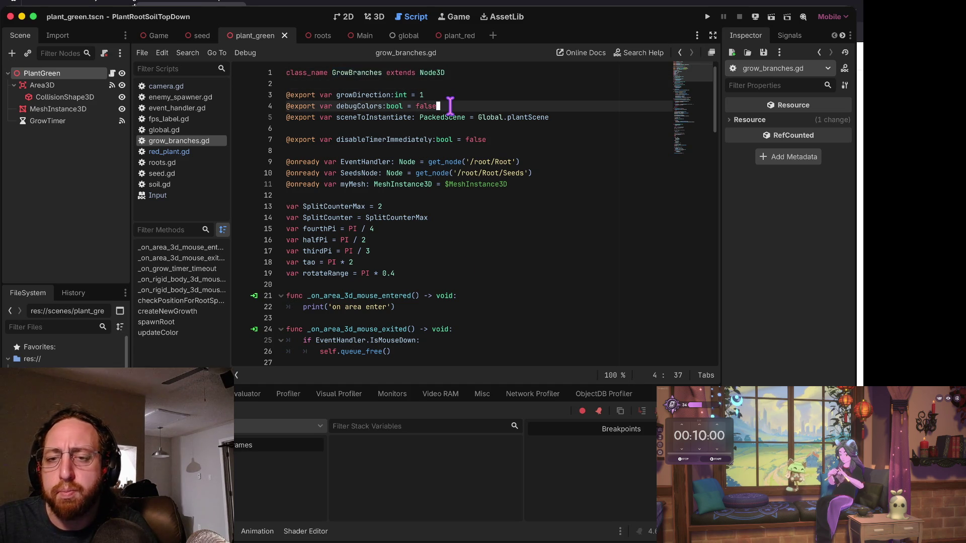
scroll(491, 333, down, 7)
scroll(490, 333, down, 12)
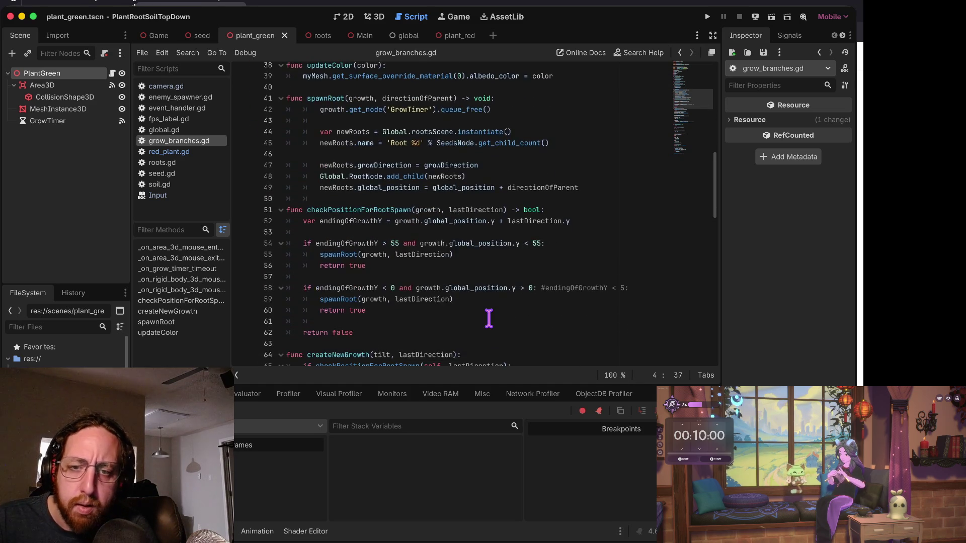
scroll(488, 318, down, 2)
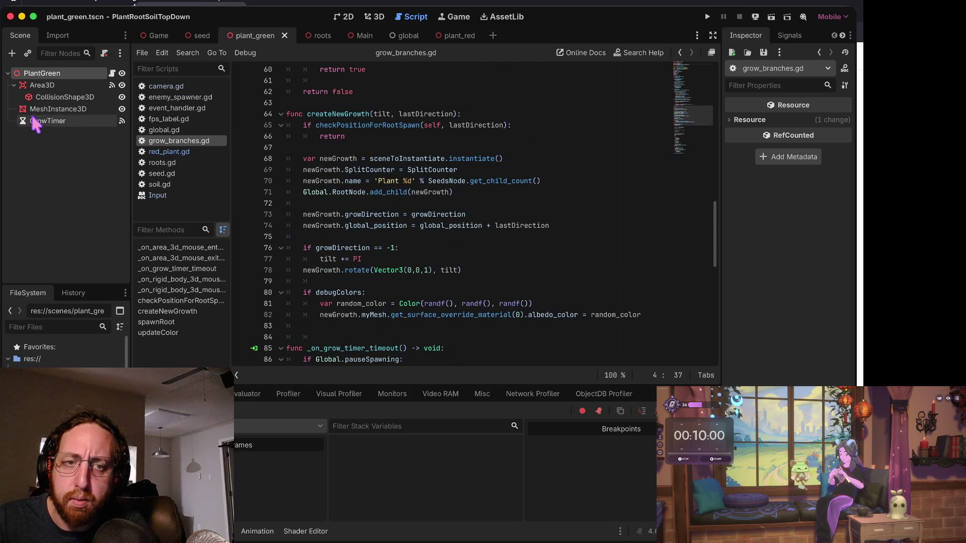
scroll(513, 238, down, 10)
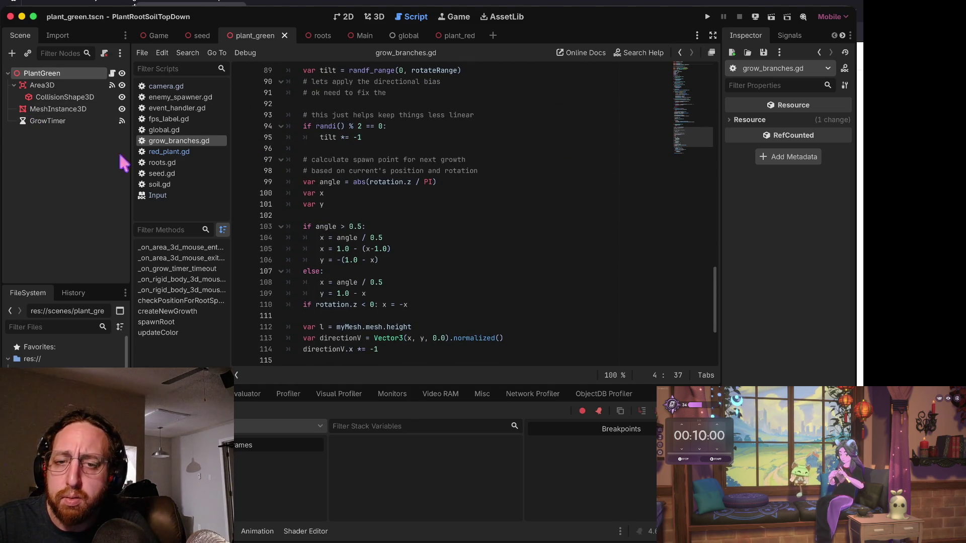
scroll(484, 332, down, 2)
scroll(483, 332, down, 1)
scroll(511, 168, up, 4)
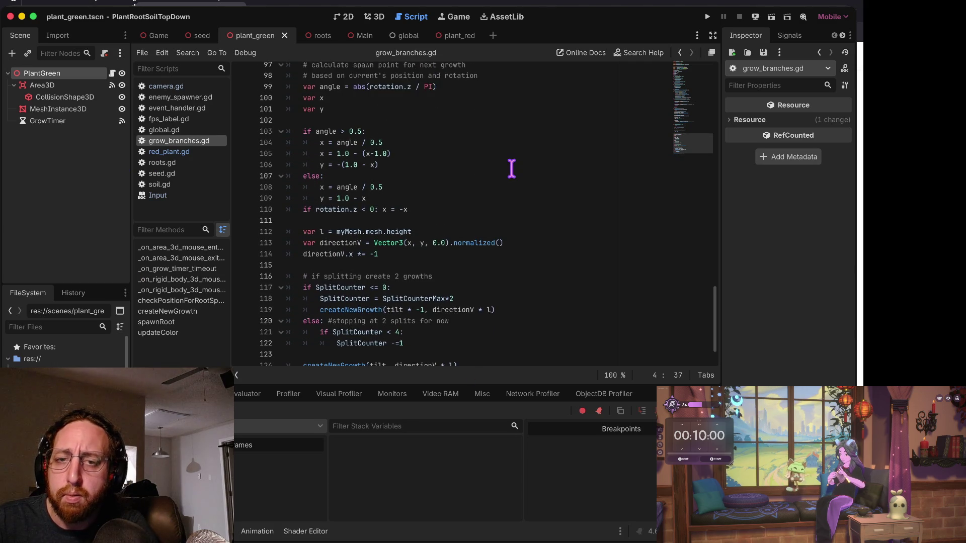
scroll(402, 177, up, 3)
drag(298, 151, 448, 151)
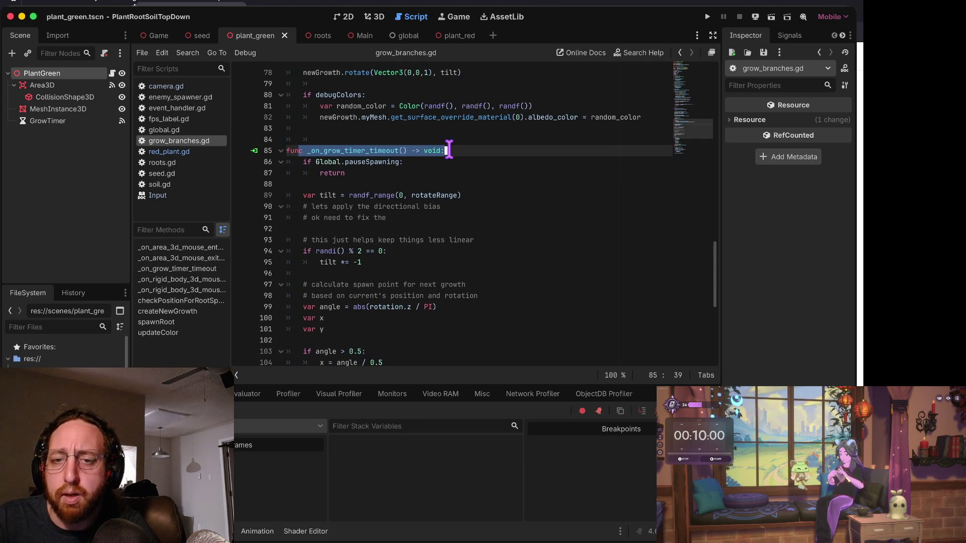
scroll(448, 150, down, 3)
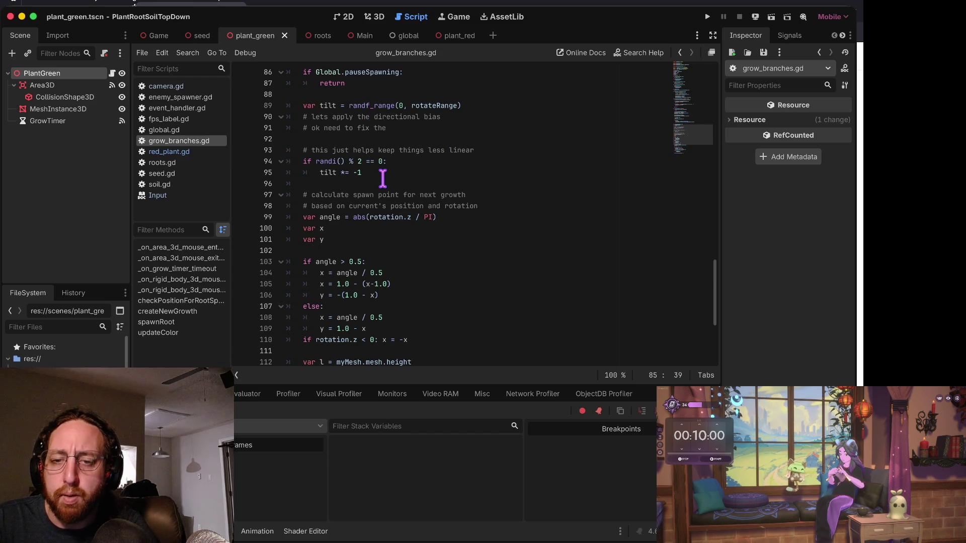
scroll(383, 178, down, 3)
scroll(403, 164, down, 2)
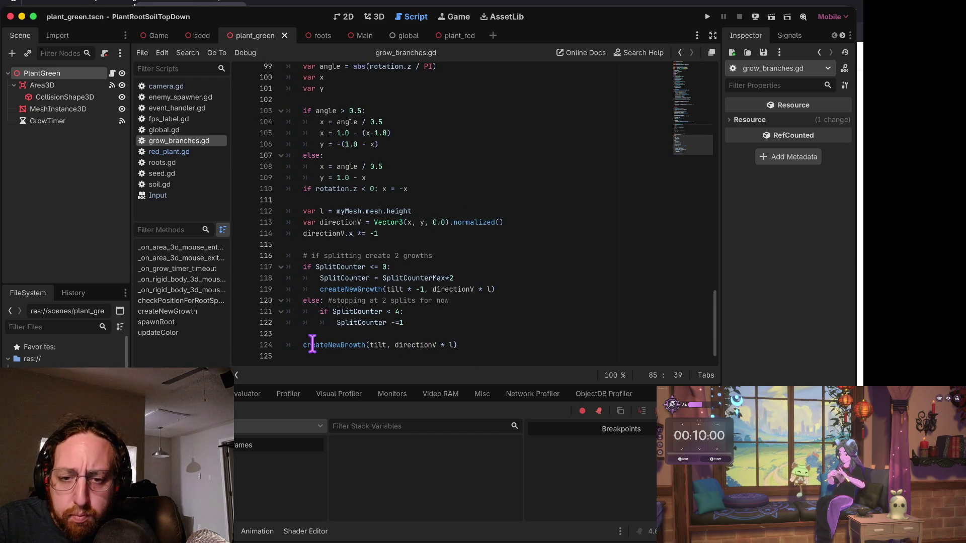
drag(312, 345, 560, 349)
click(560, 349)
drag(303, 262, 539, 295)
click(539, 295)
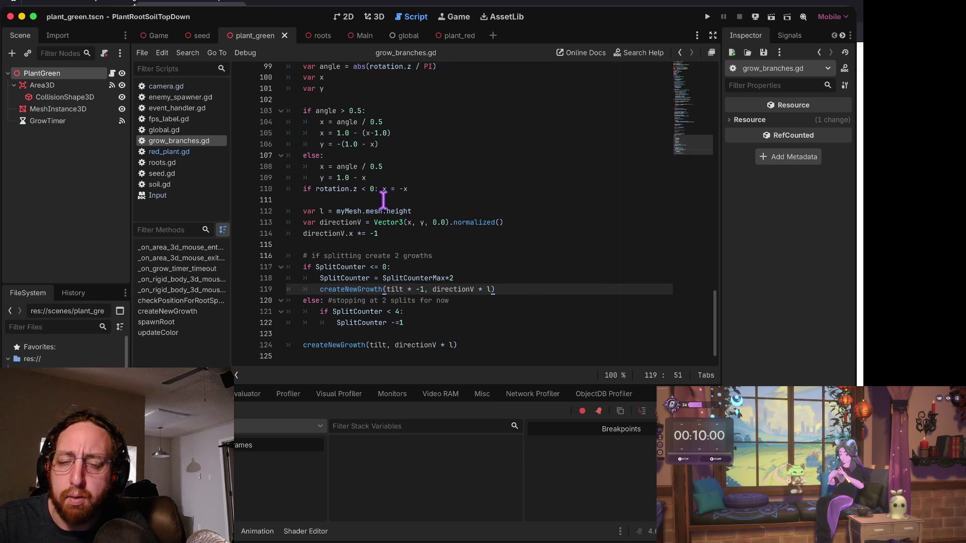
scroll(432, 164, up, 8)
scroll(338, 206, up, 2)
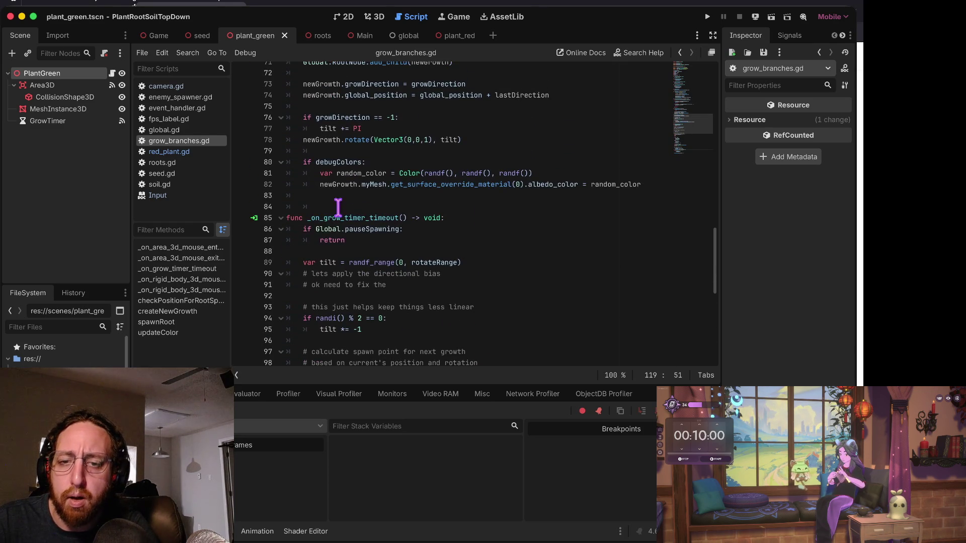
scroll(300, 217, up, 1)
click(300, 218)
scroll(435, 220, up, 4)
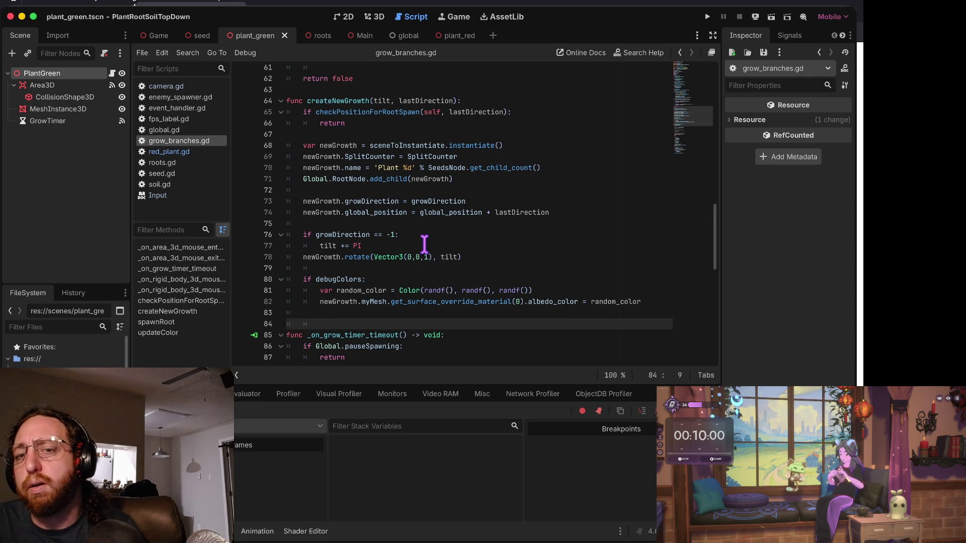
scroll(424, 245, down, 12)
scroll(374, 173, up, 7)
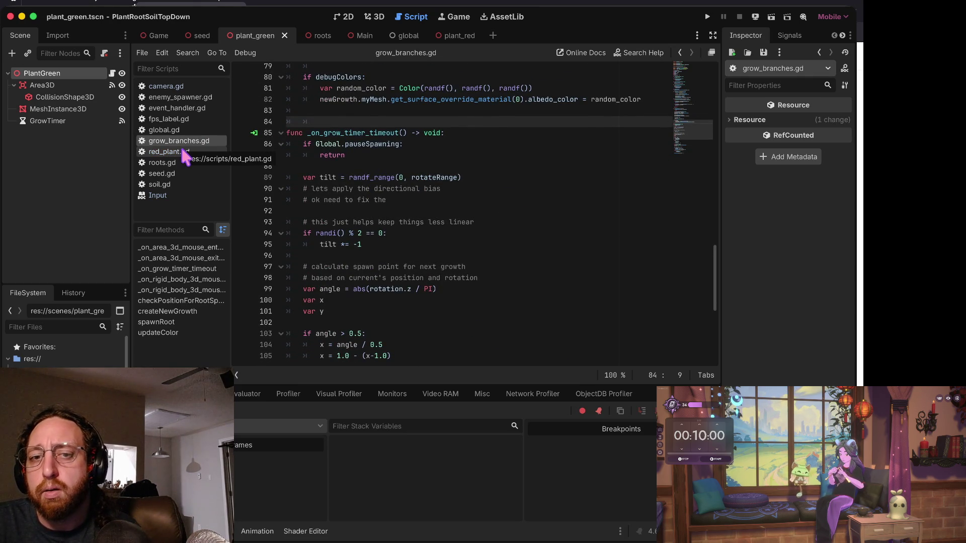
Select the timer handler body, lines 87–105, and step through its angle calculation.
drag(303, 154, 437, 357)
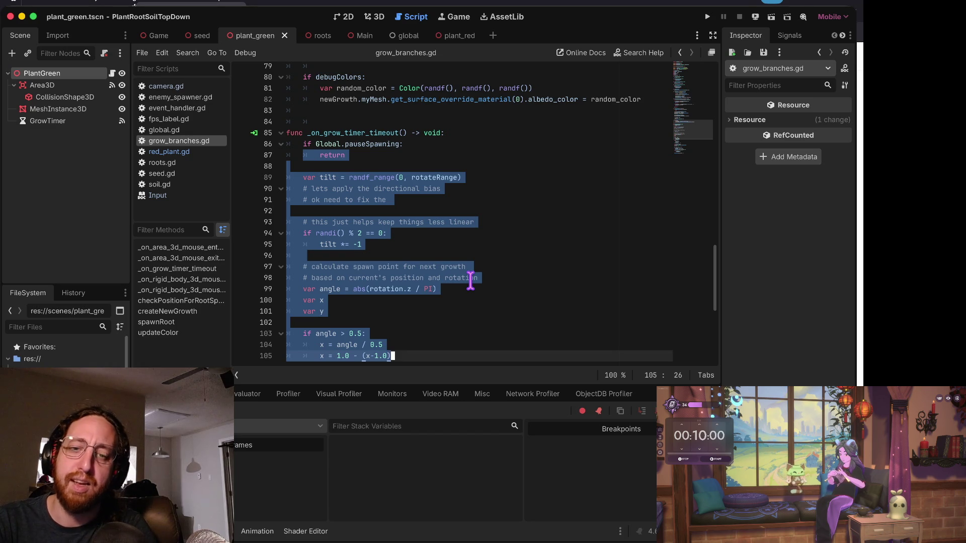
key(Down)
key(Up)
key(Down)
key(Up)
key(Up)
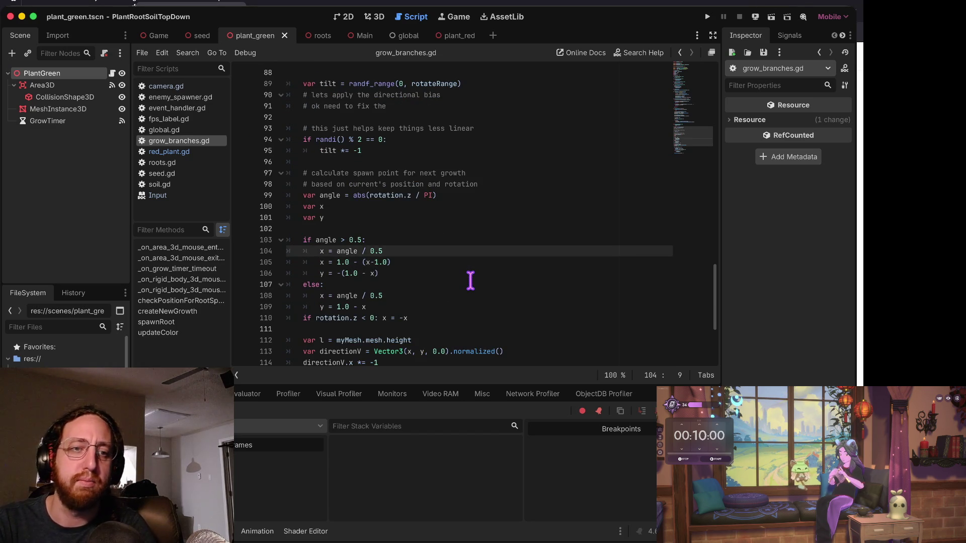
key(Up)
key(Down)
key(Down)
key(Down)
key(Up)
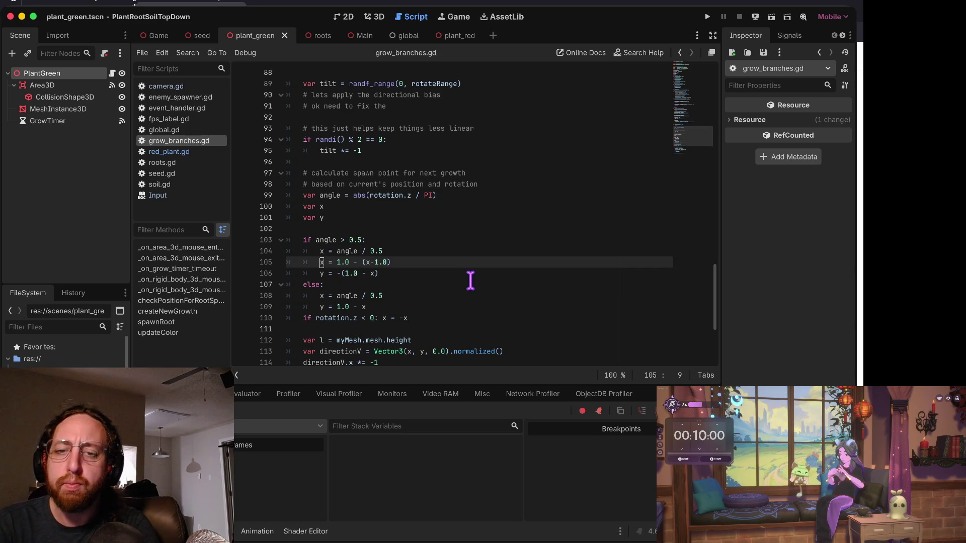
key(Up)
key(Up)
key(Up)
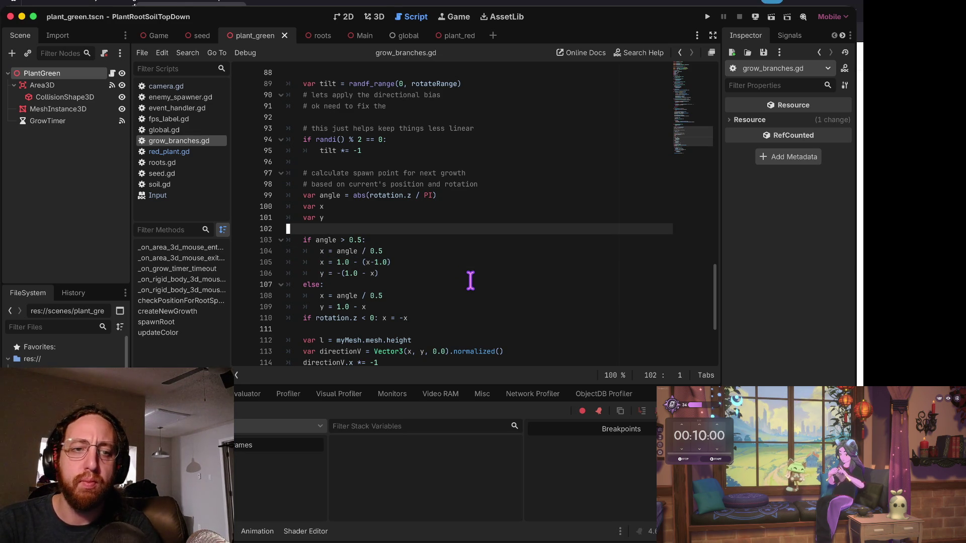
key(Down)
key(Down)
key(Down)
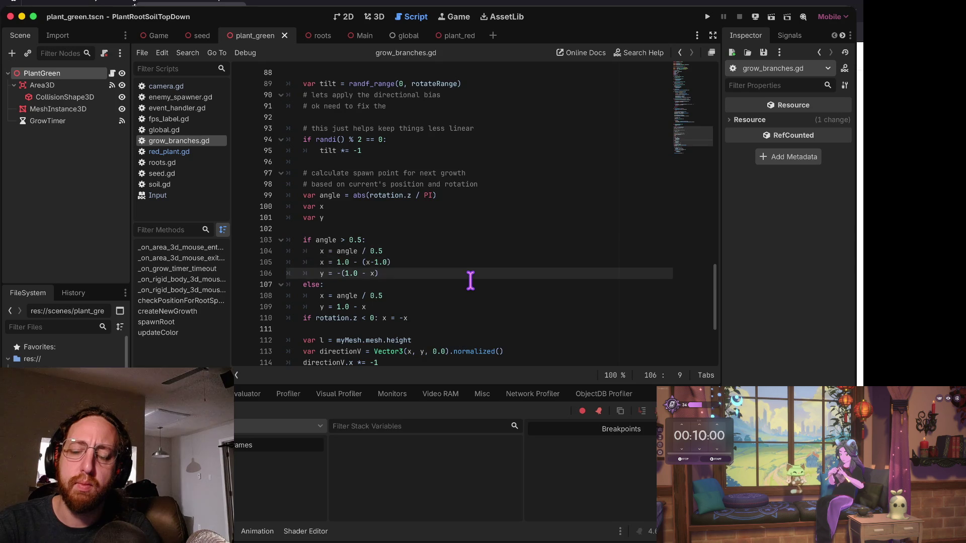
key(Up)
key(Up)
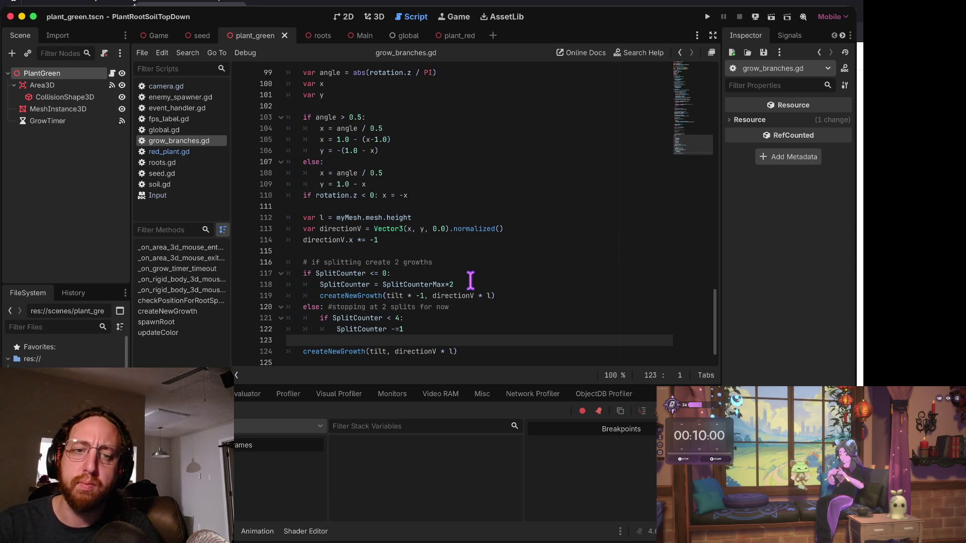
Open red_plant.gd and place the caret at the start of the super() call line.
click(184, 153)
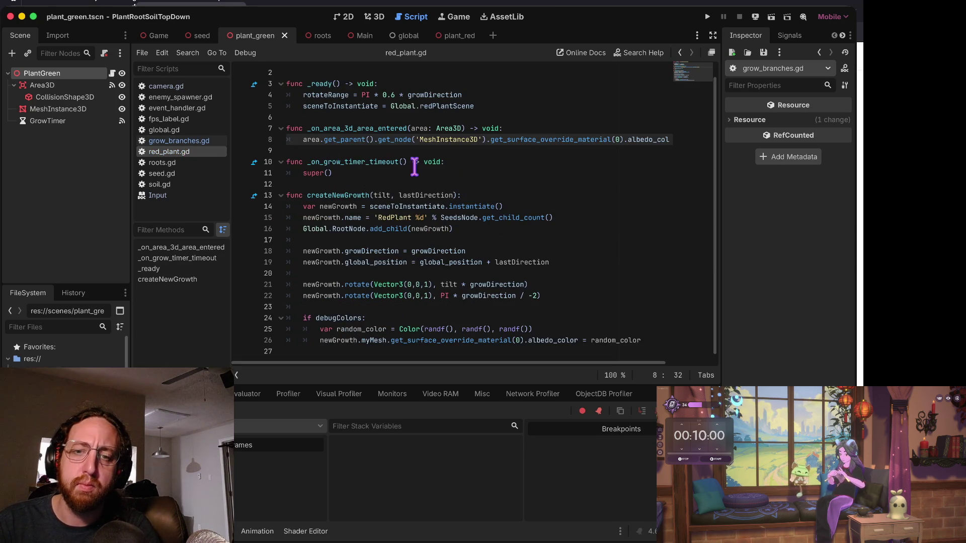
click(415, 173)
click(375, 184)
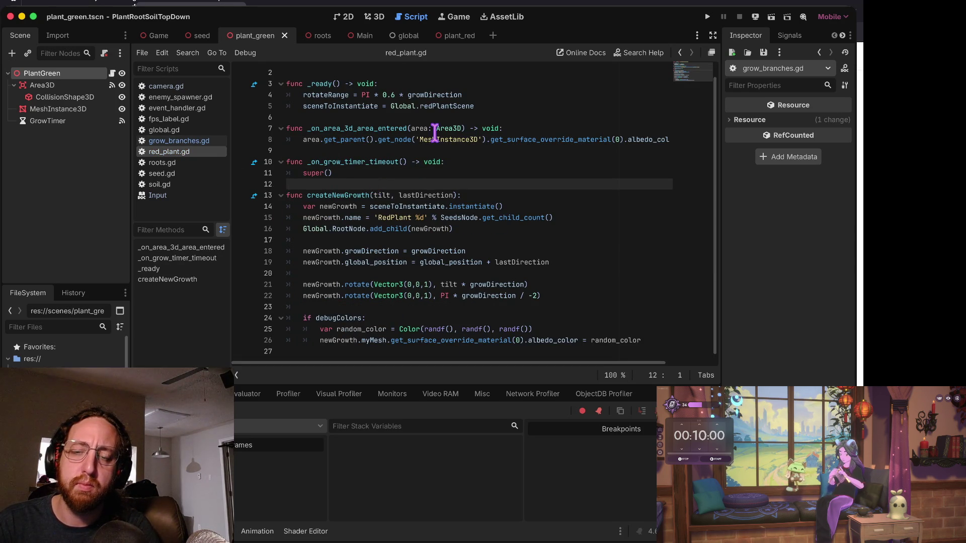
click(348, 164)
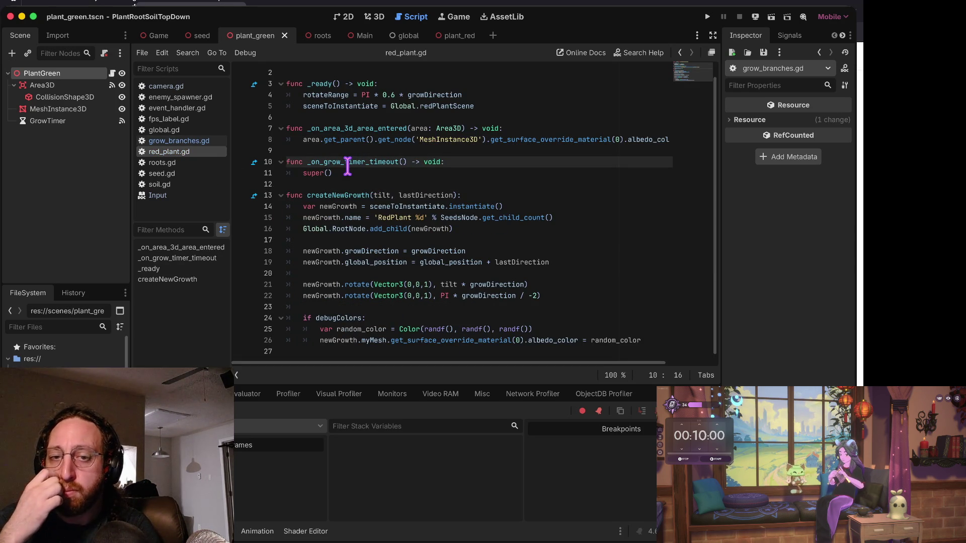
key(Down)
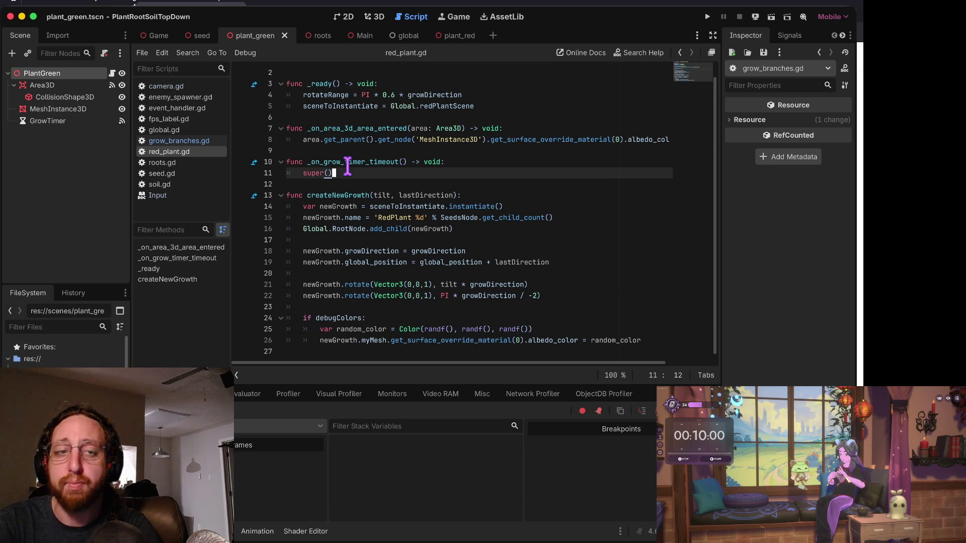
key(Home)
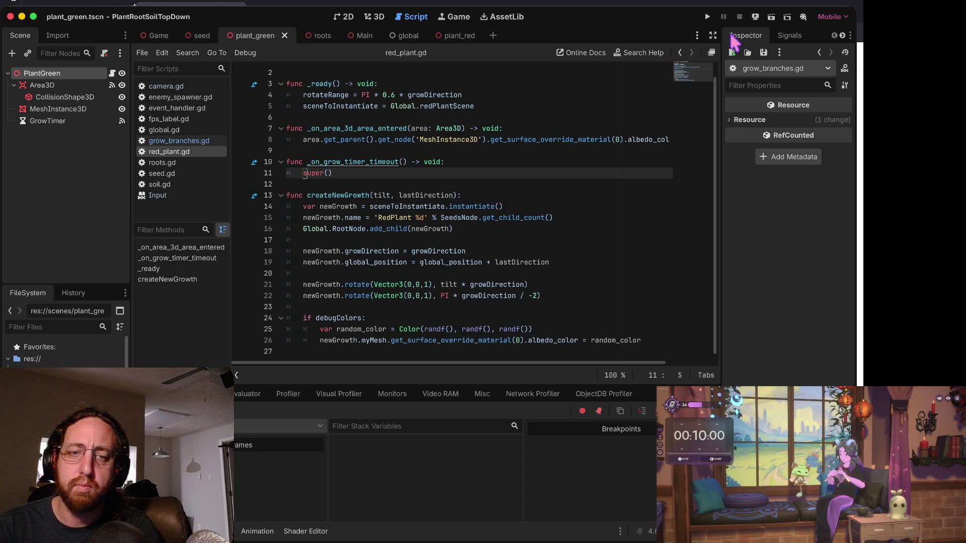
Move the caret to just after newGrowth. in the rotate call on line 21.
click(394, 284)
key(Down)
key(Up)
key(Up)
key(Up)
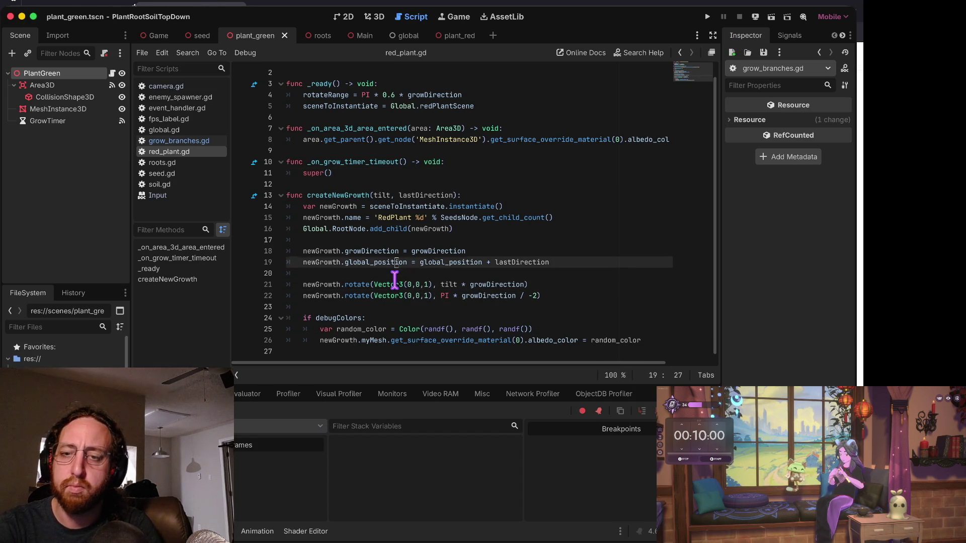
key(Down)
key(Down)
key(Down)
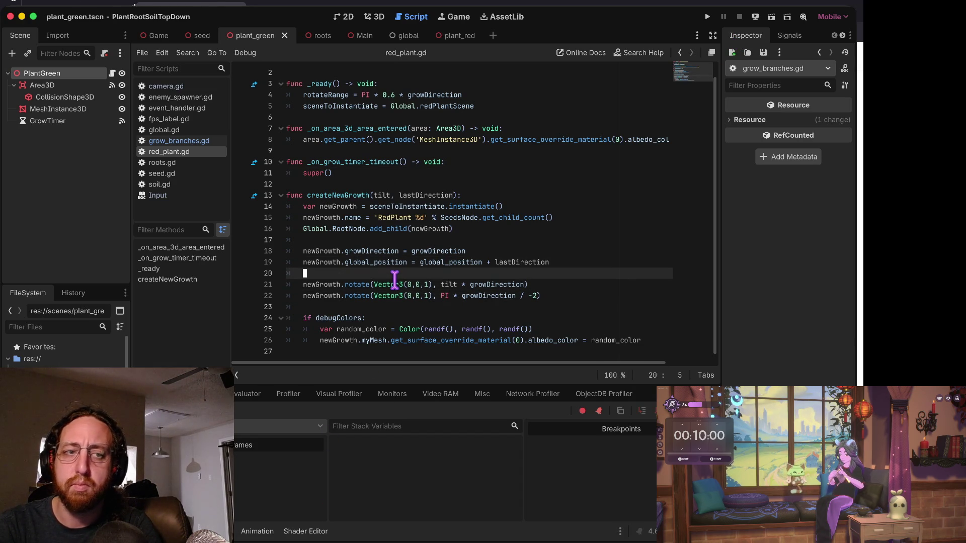
key(Up)
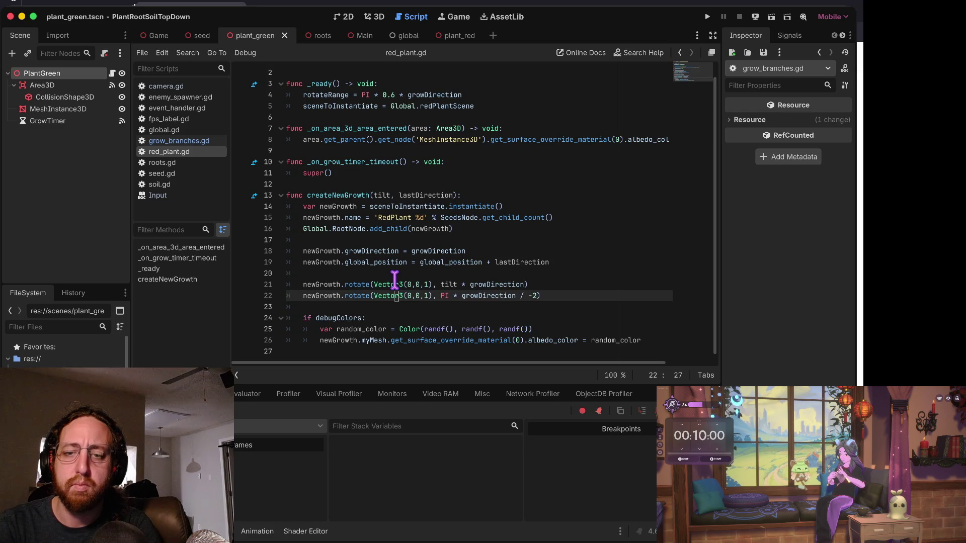
key(Up)
key(alt+Right)
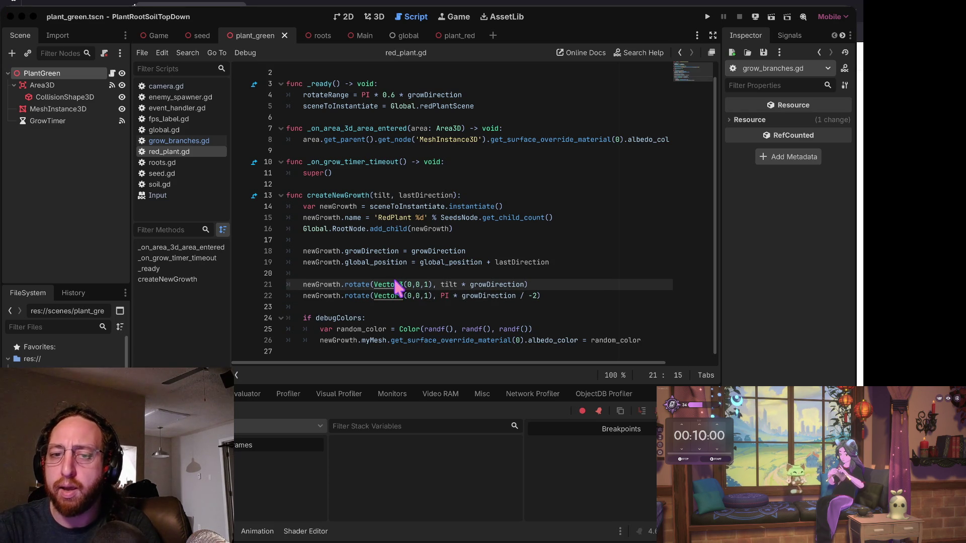
Check the vim terminal, then review the createNewGrowth function header in red_plant.gd.
key(super+Tab)
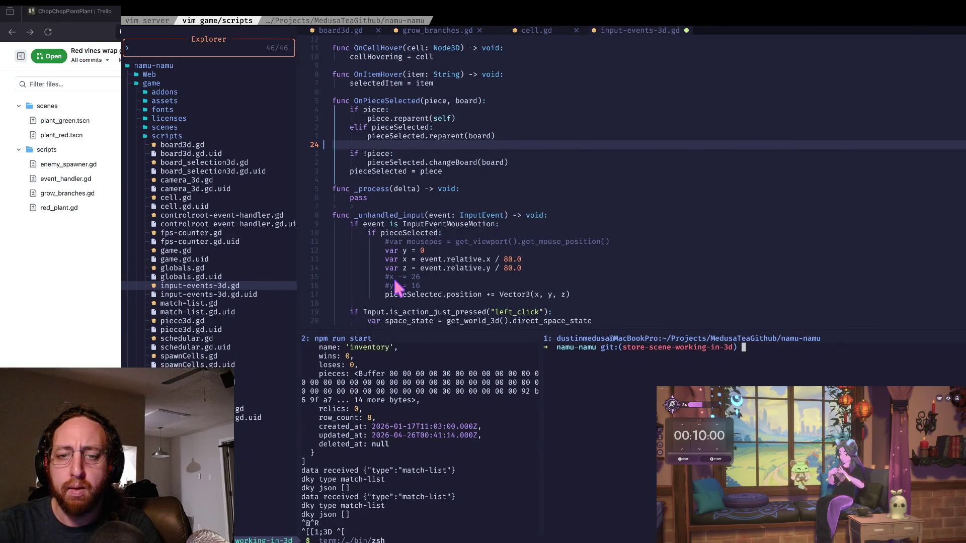
key(super+Tab)
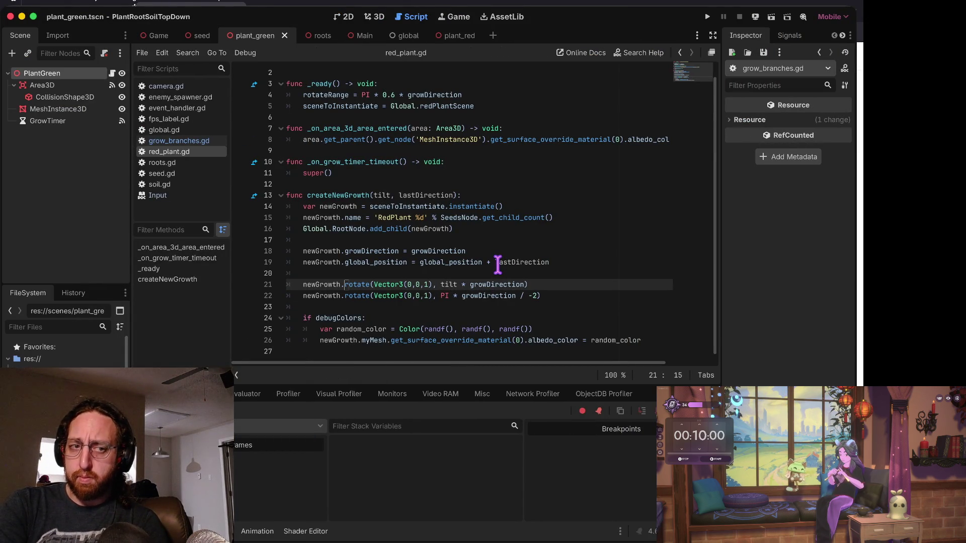
key(Up)
key(Up)
key(Up)
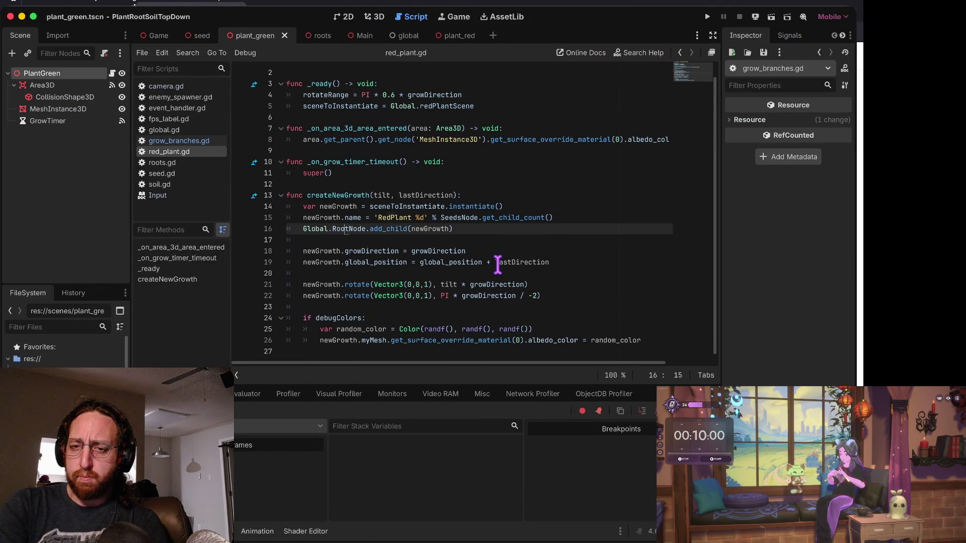
key(Down)
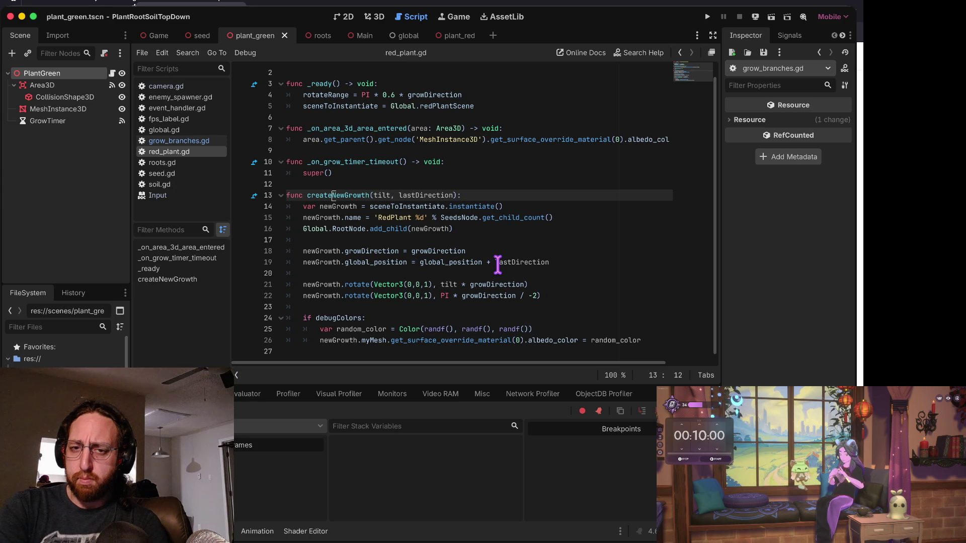
key(shift+Down)
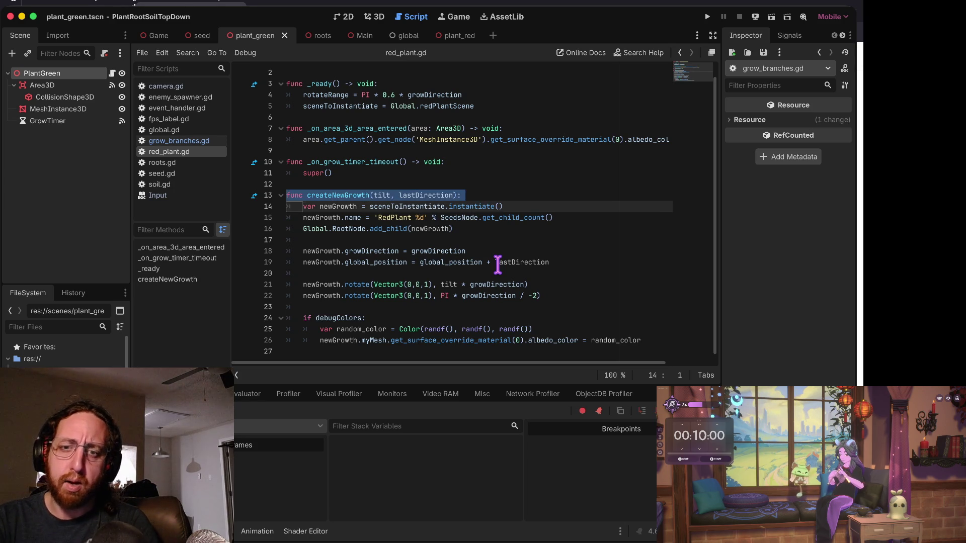
key(shift+Up)
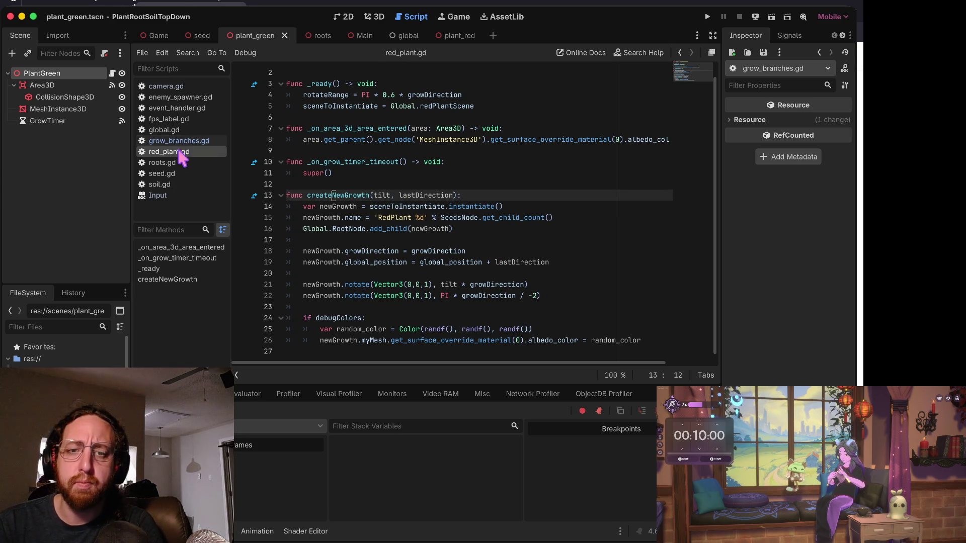
click(179, 140)
click(180, 151)
key(Up)
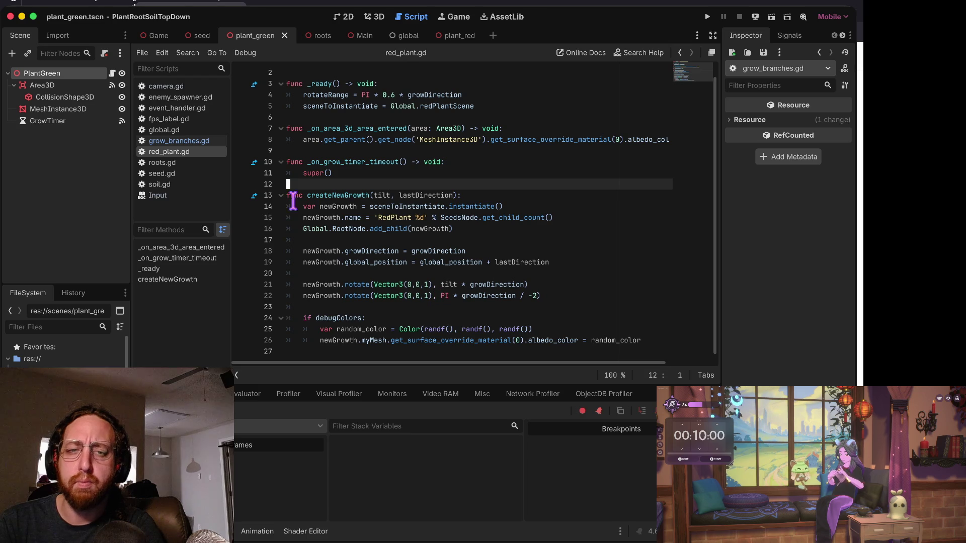
Look over the grow-timer timeout function header in grow_branches.gd.
click(179, 142)
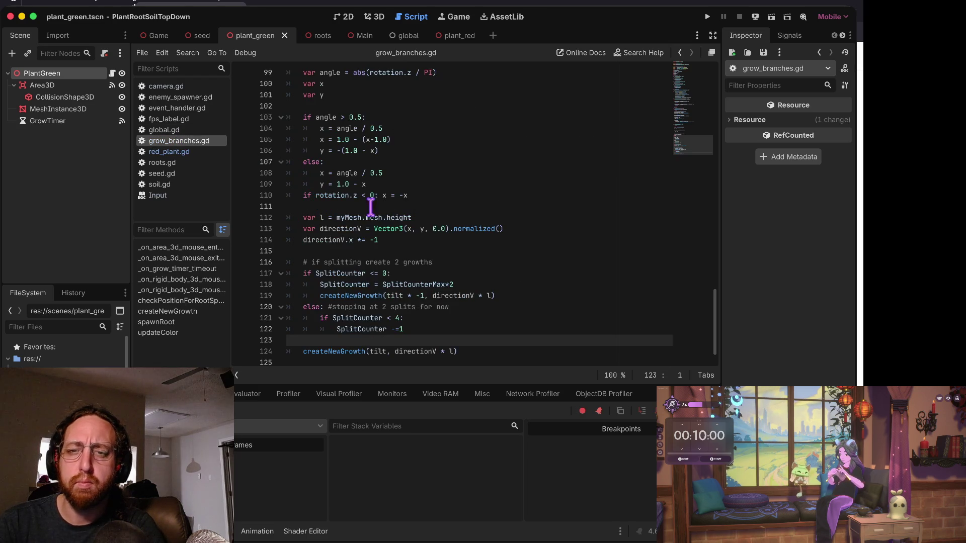
scroll(374, 210, up, 8)
scroll(375, 211, up, 1)
triple_click(338, 184)
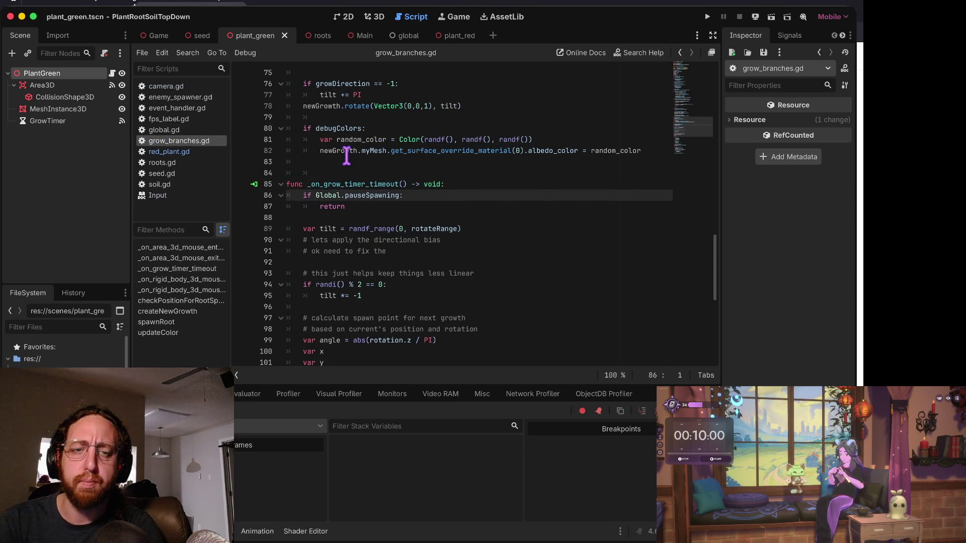
In red_plant.gd, insert a blank line above super() in _on_grow_timer_timeout.
click(191, 151)
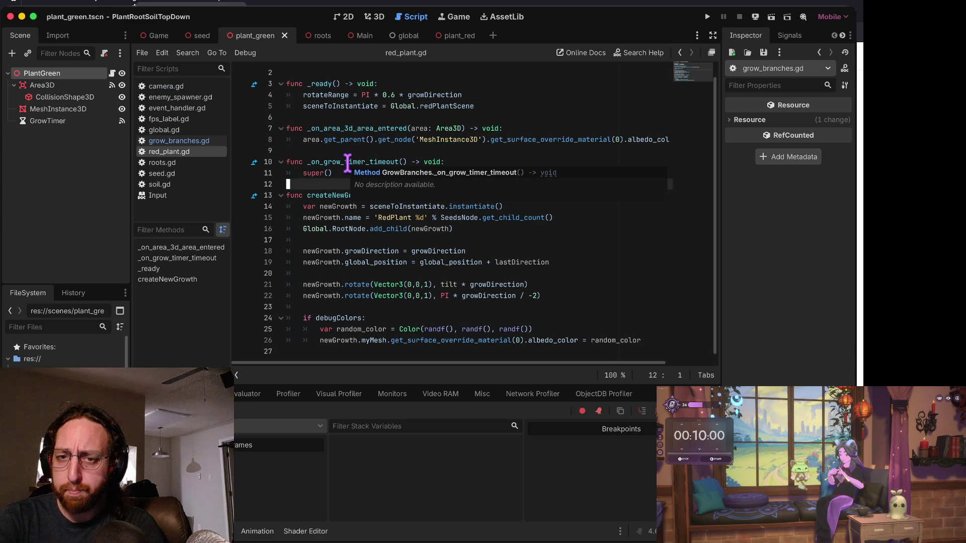
key(Down)
key(Down)
key(Down)
key(Up)
key(Up)
key(Up)
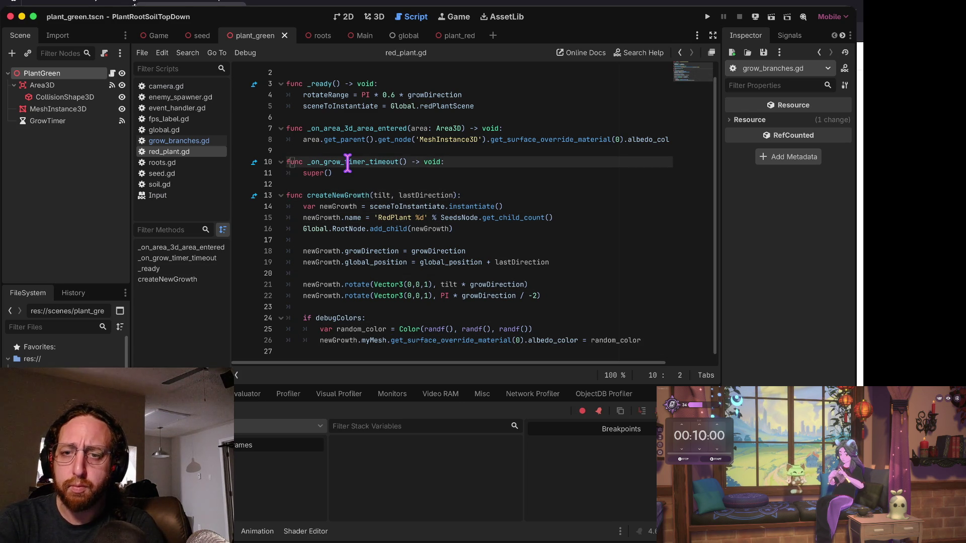
key(ctrl+shift+Return)
text(i)
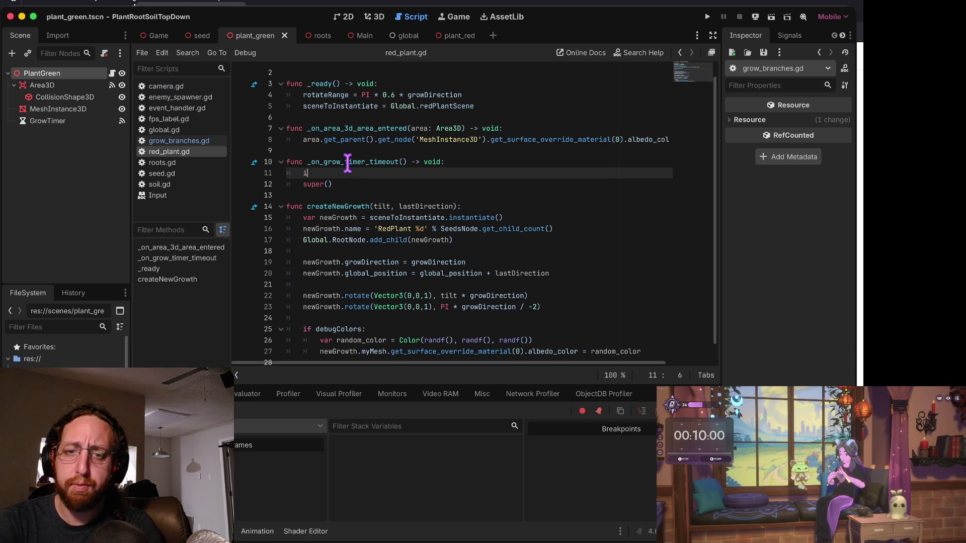
Write an if followingGreenPlant block with '#do something' and pass, moving super() under else, and save.
text(f ()
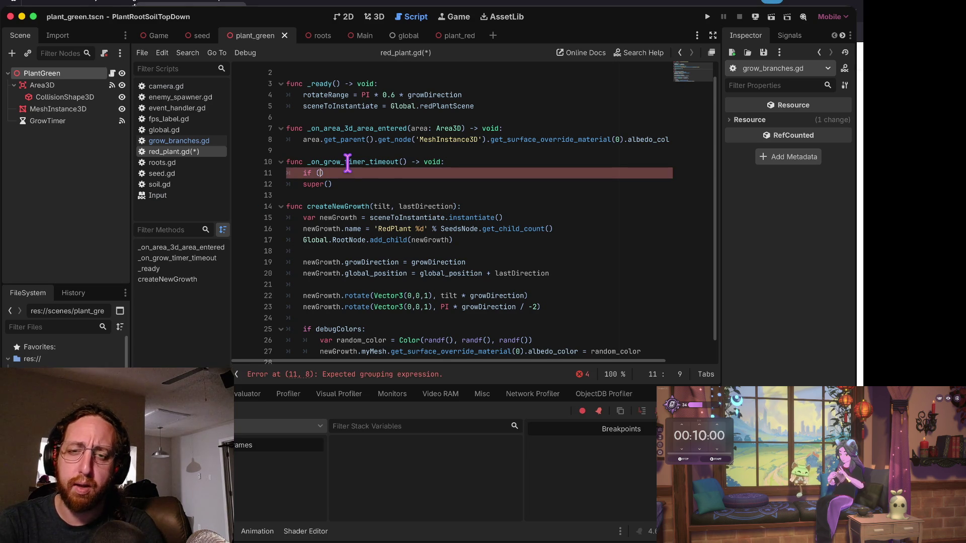
text(ollowingGre)
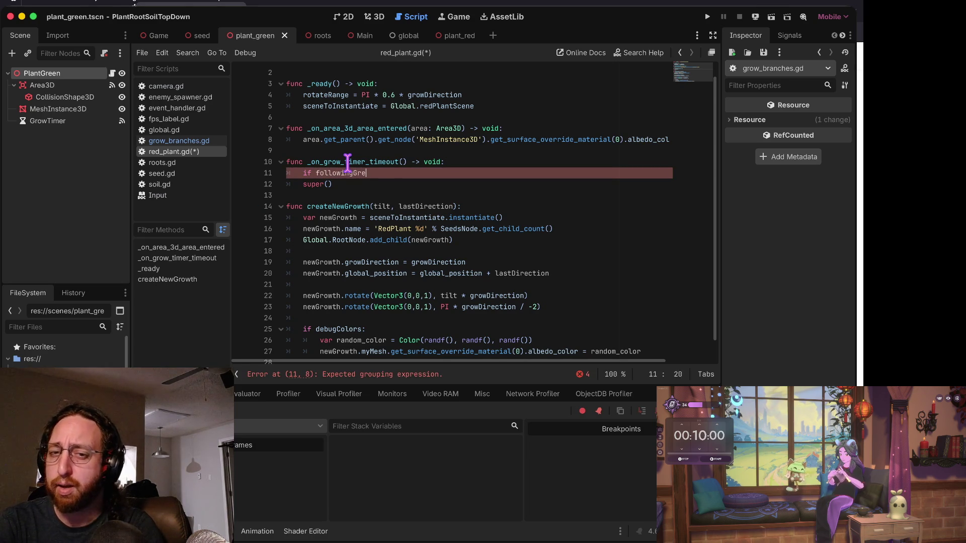
text(enPlant:)
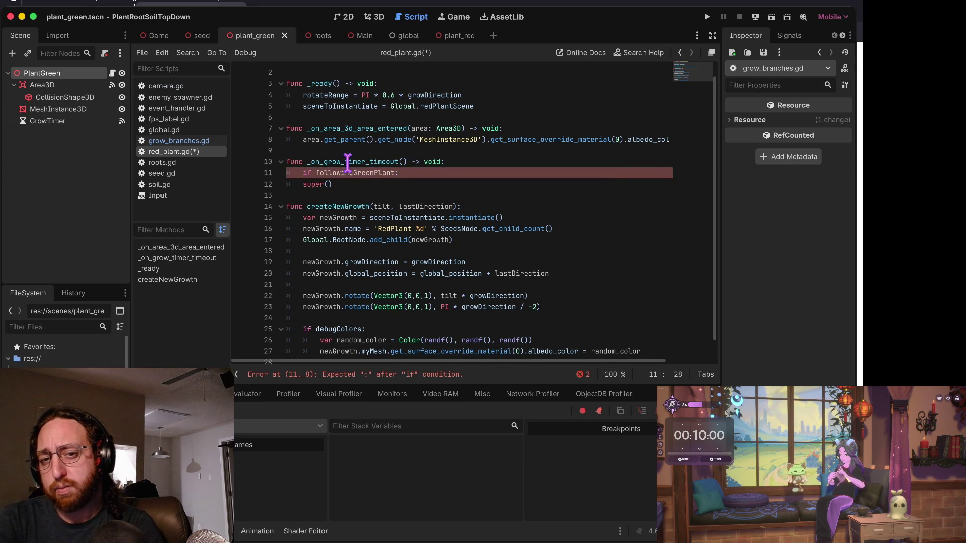
key(Return)
text(#do som)
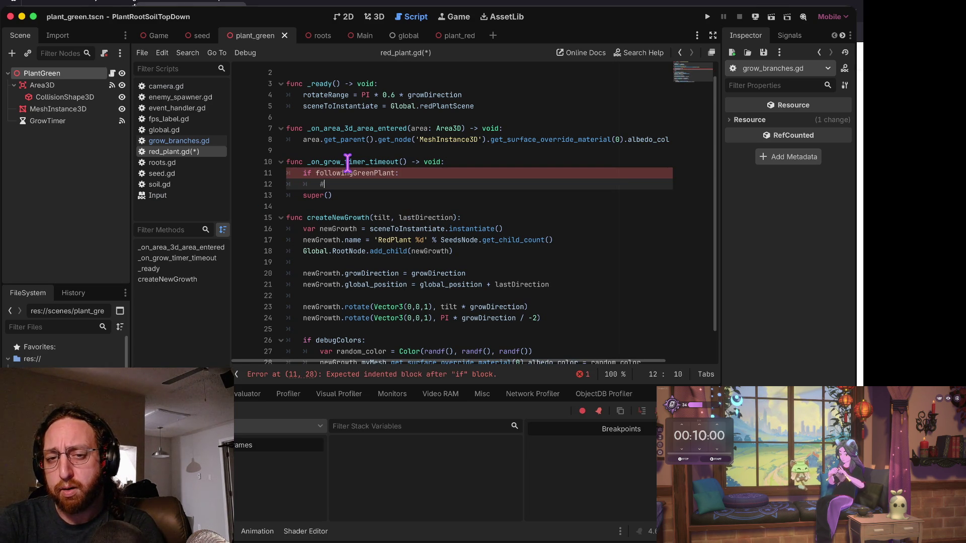
text(ething)
key(Return)
text(pass)
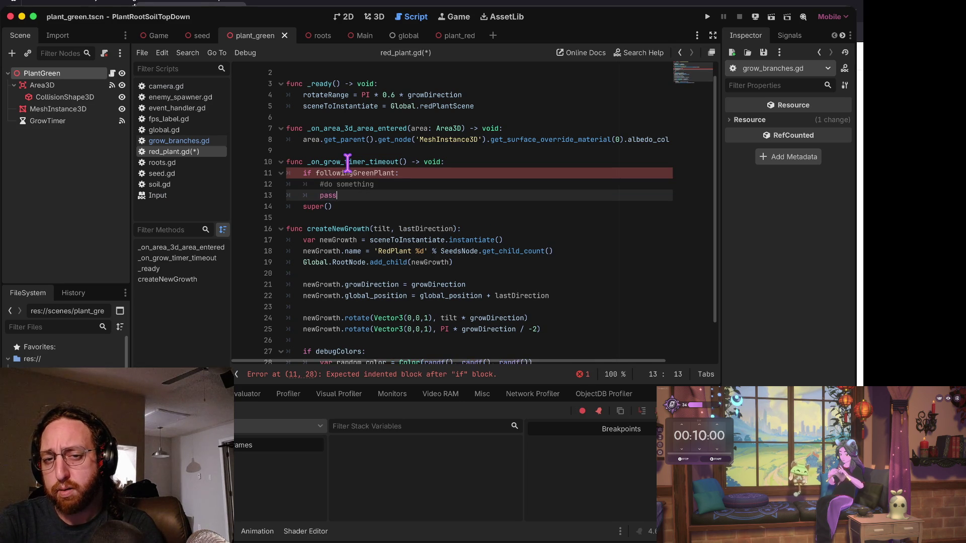
key(Return)
text(e)
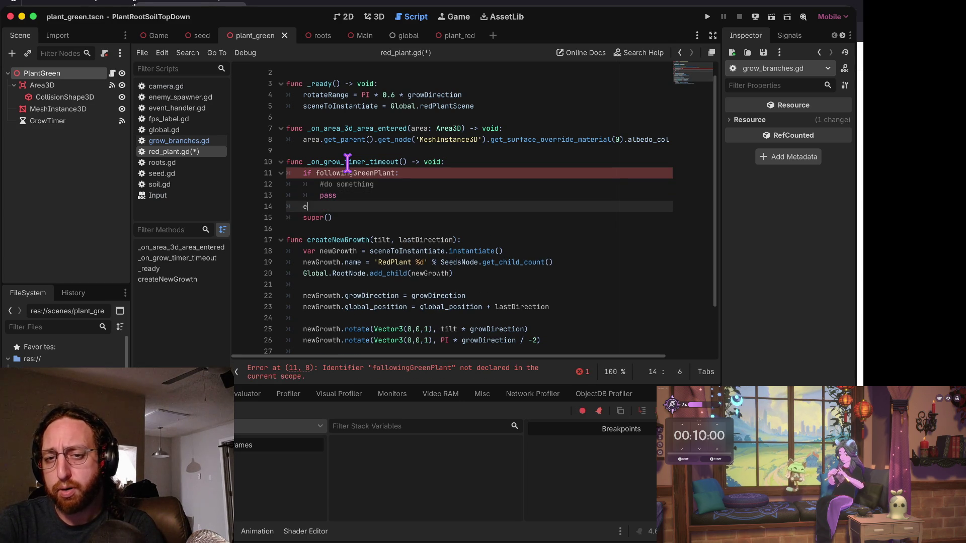
text(lse:)
key(Down)
key(Home)
key(Tab)
key(ctrl+s)
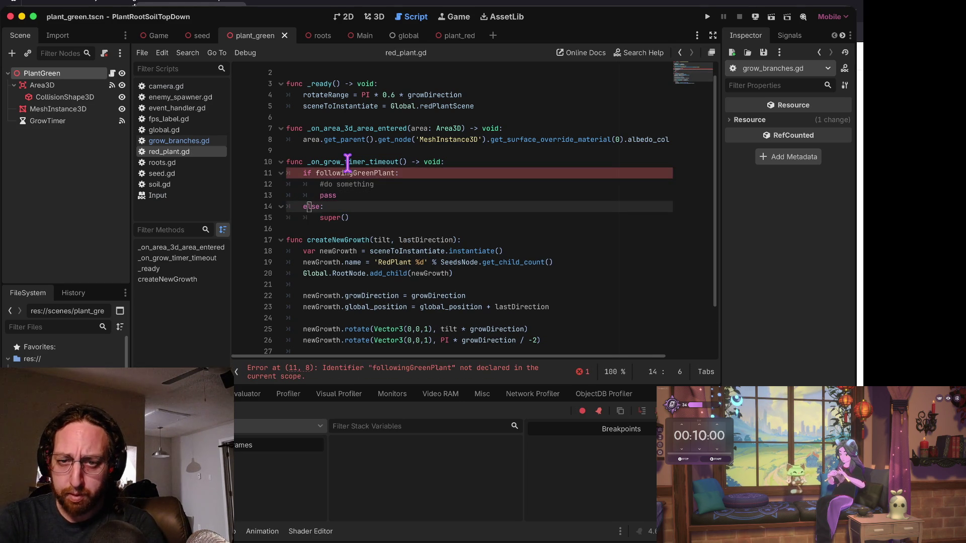
Declare 'var followingGreenPlant = false' under class_name and save red_plant.gd.
key(Up)
key(Up)
key(Up)
key(ctrl+z)
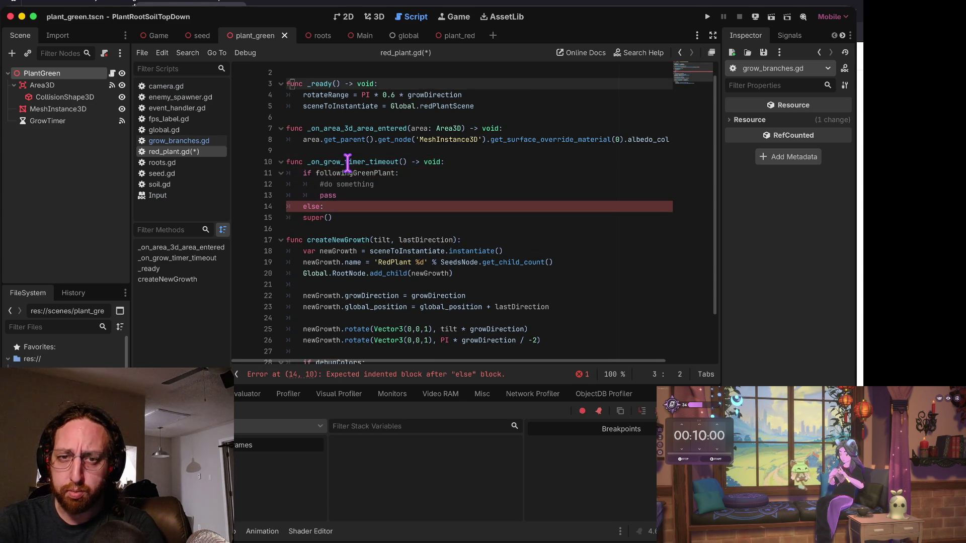
key(Up)
key(Up)
key(Down)
key(Return)
text(var )
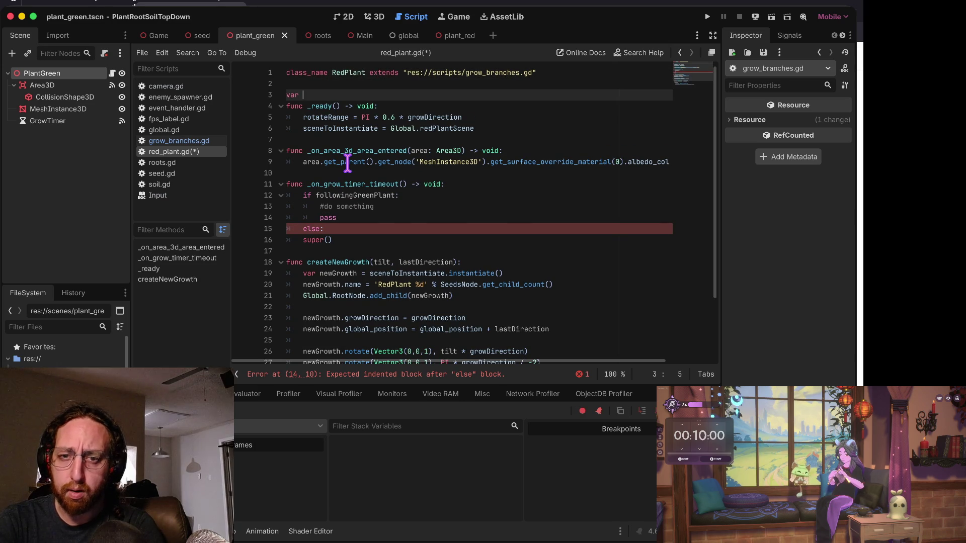
text(following)
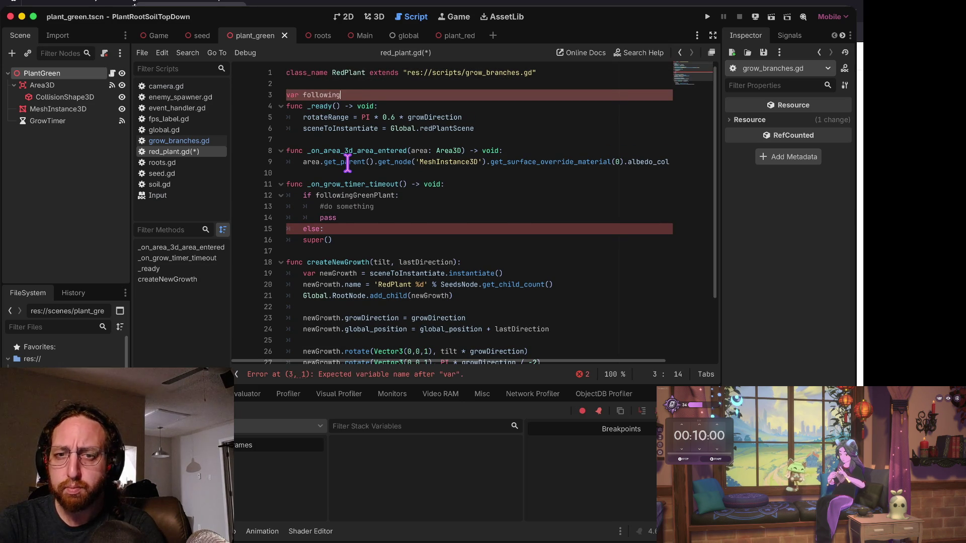
text(GreenPlant = f)
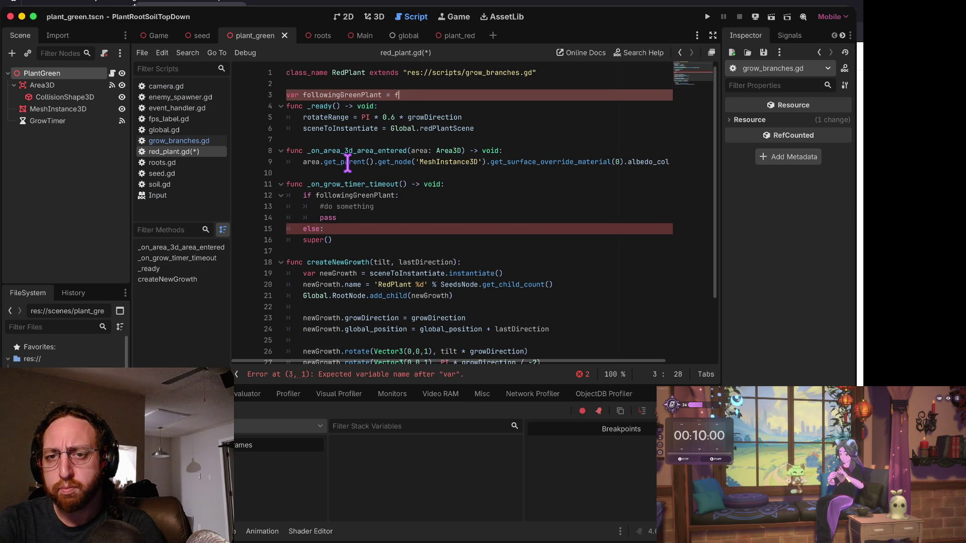
text(alse)
key(Return)
key(Up)
key(ctrl+s)
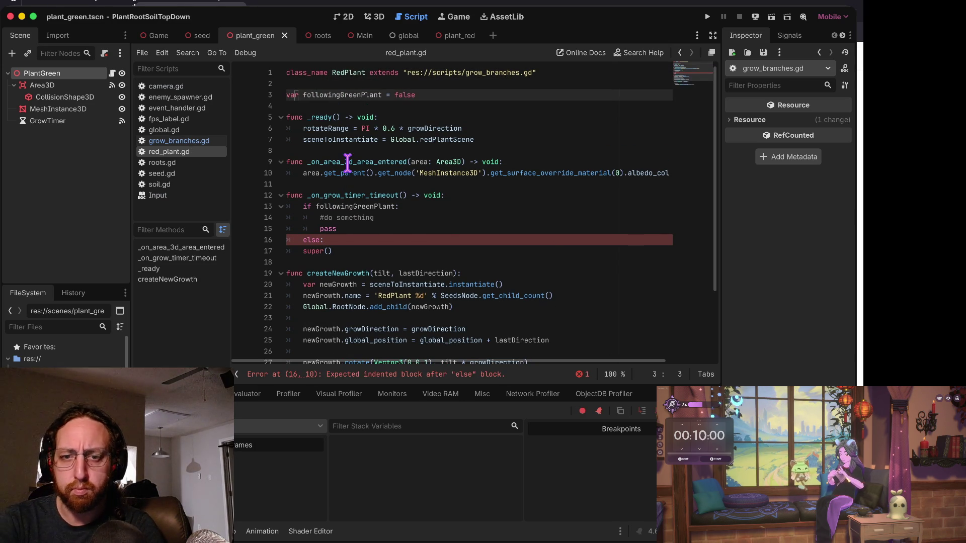
Indent super() under the else branch and review the followingGreenPlant condition.
key(Down)
key(Down)
key(Down)
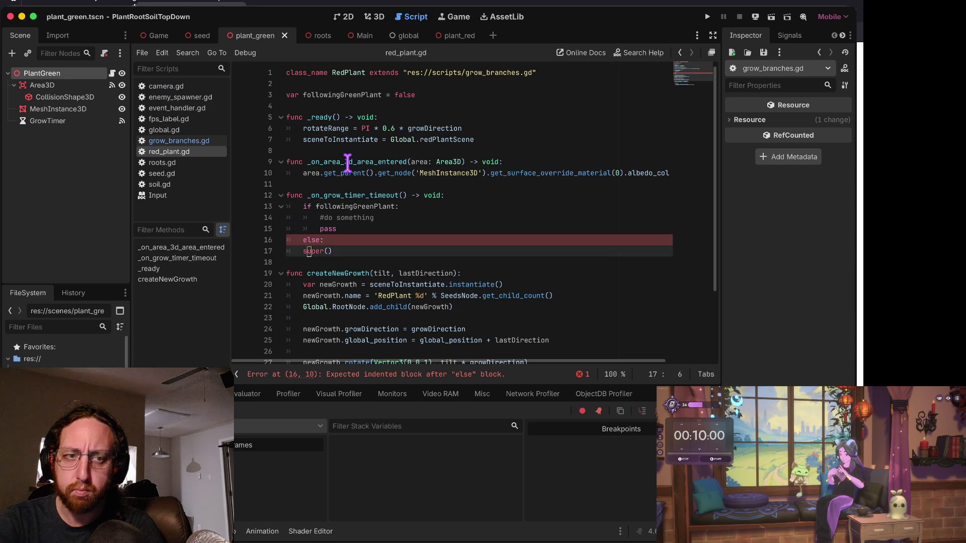
key(Tab)
key(Up)
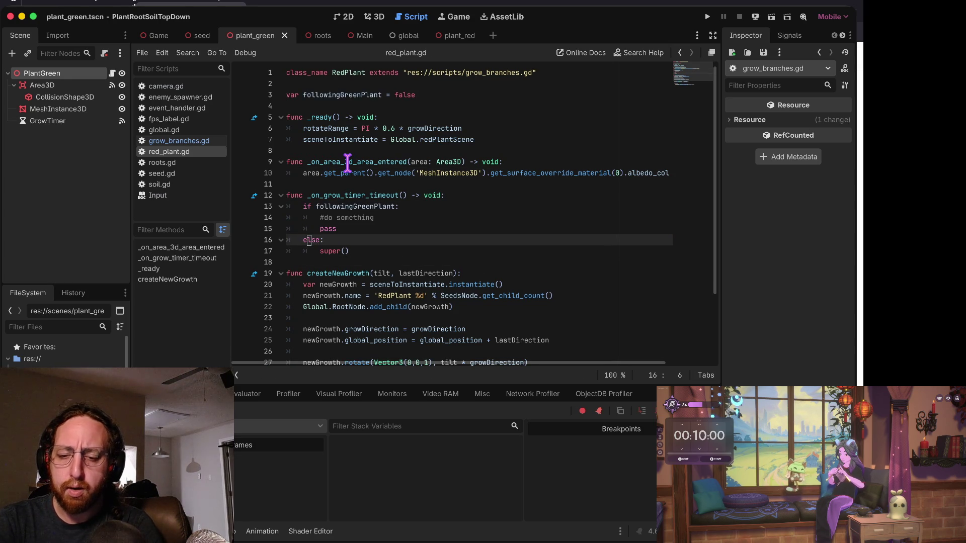
key(Up)
key(Up)
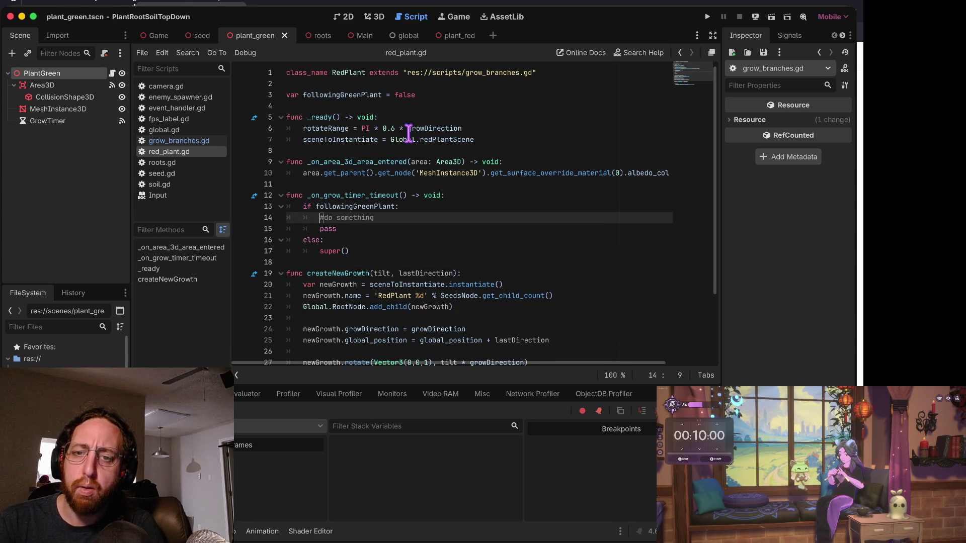
double_click(350, 195)
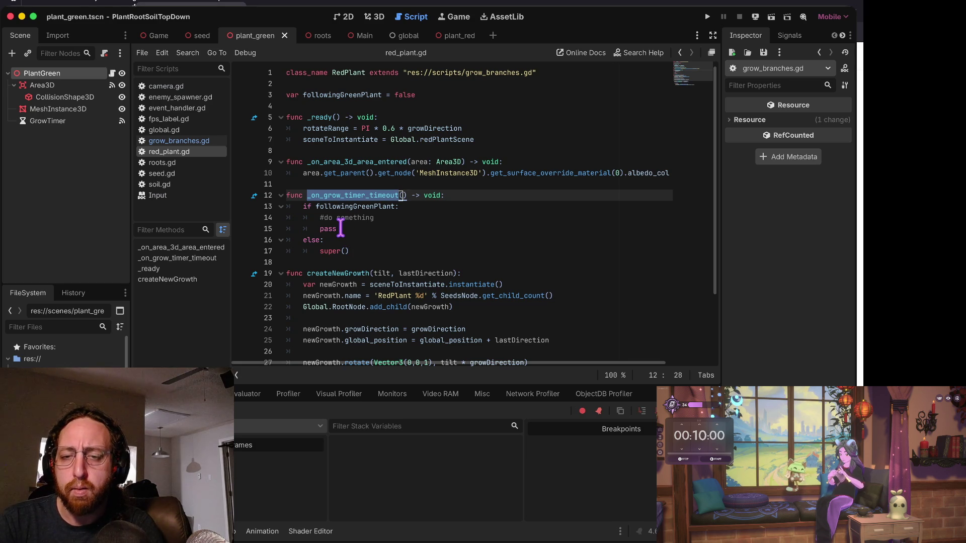
click(316, 207)
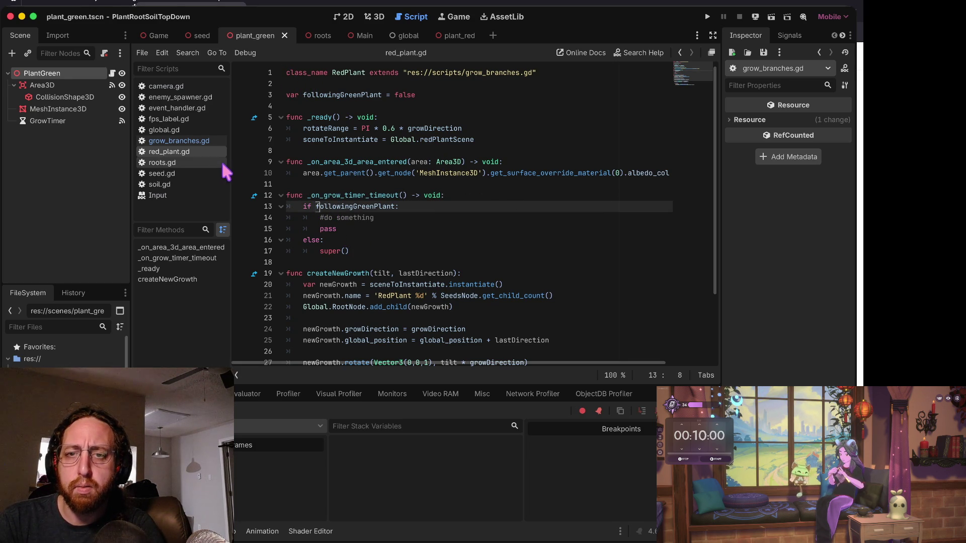
Add 'followingGreenPlant = true' after the colour-change line in the area-entered handler and save.
triple_click(513, 173)
key(Return)
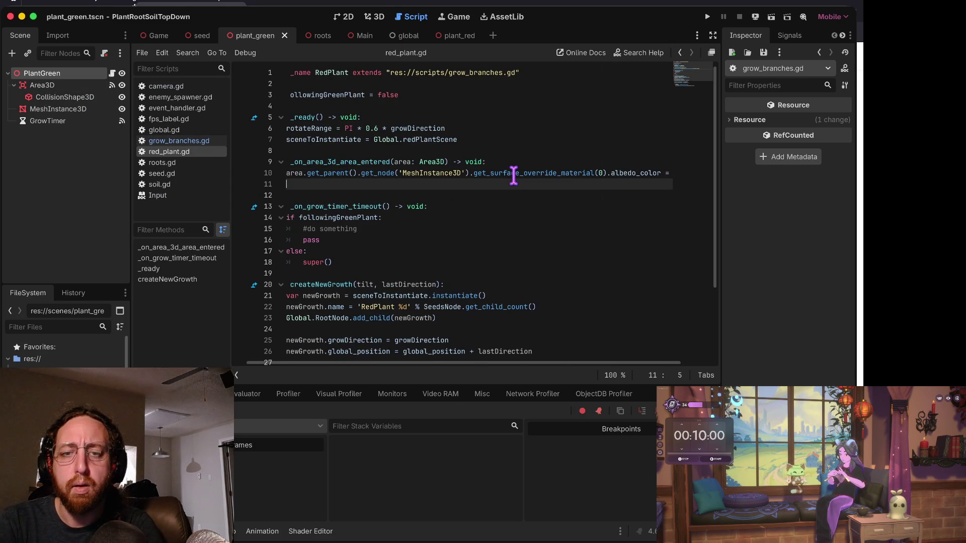
text(followingGreenPlant )
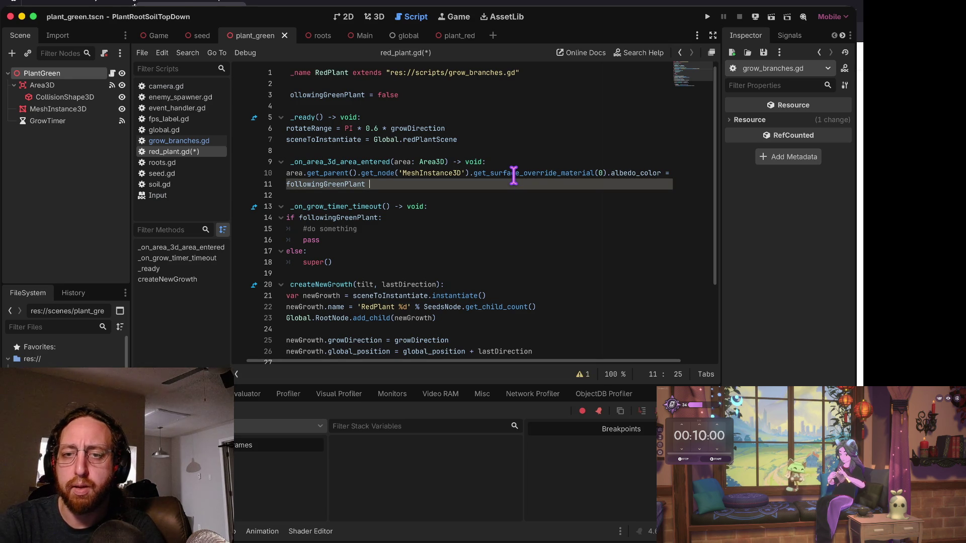
text(= tre)
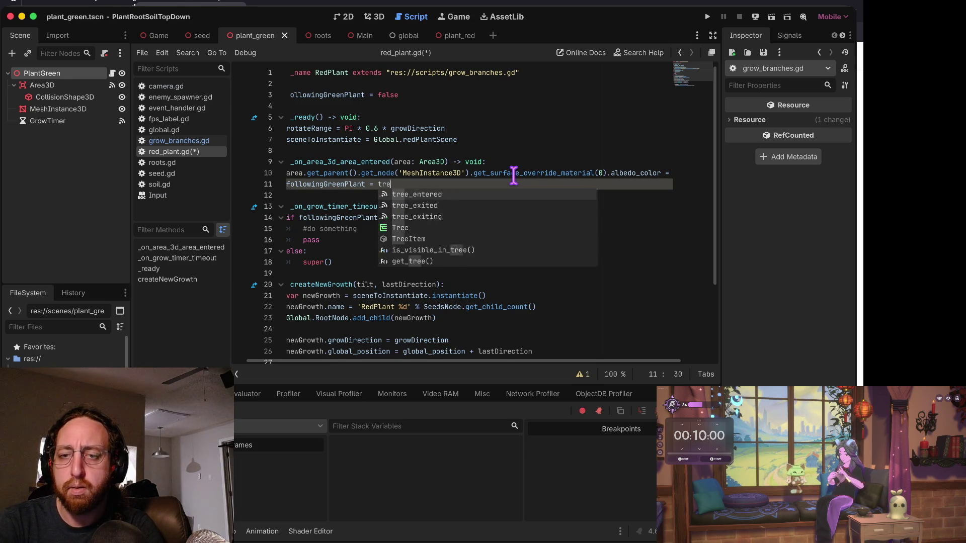
key(BackSpace)
text(ue)
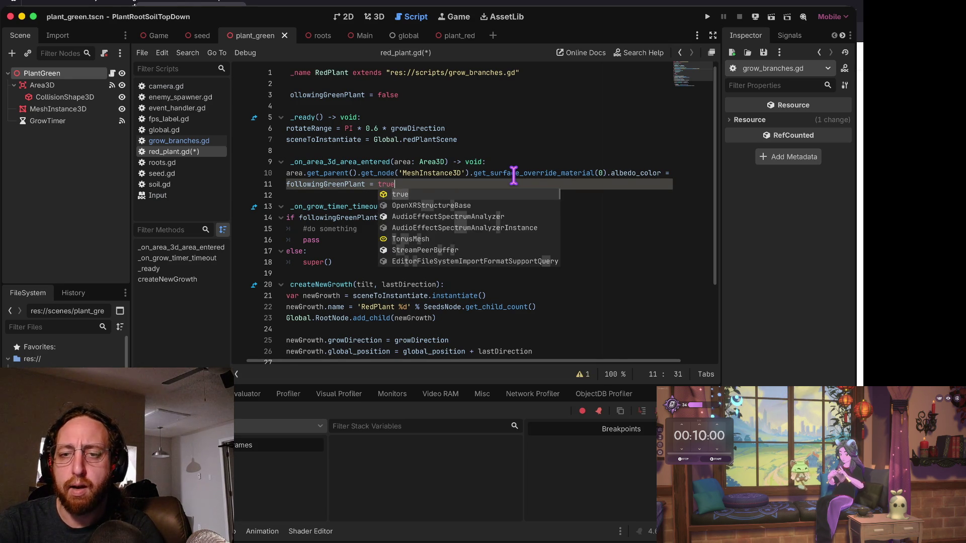
key(Home)
key(Down)
key(Down)
key(Down)
key(End)
key(ctrl+s)
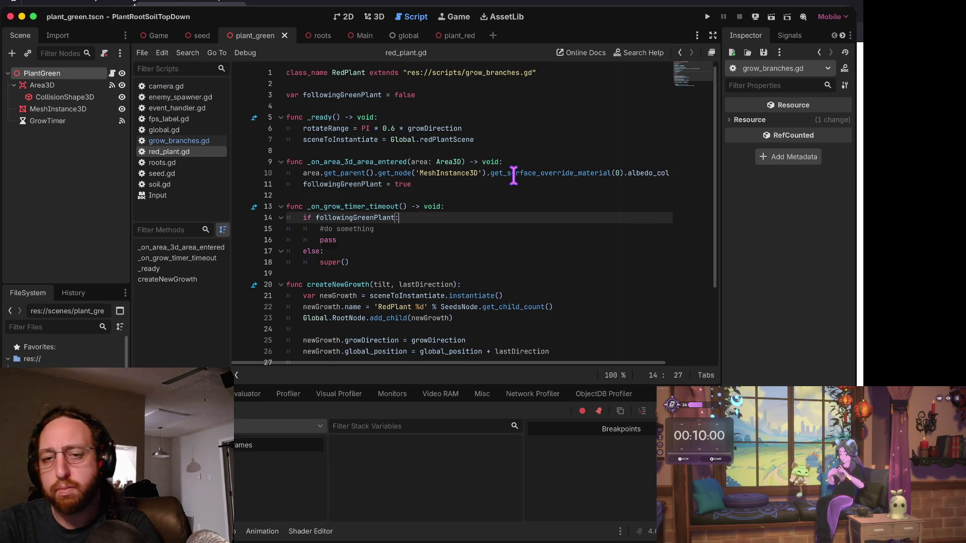
Run the project to test the followingGreenPlant change.
key(Up)
key(Down)
key(Down)
key(Down)
key(Home)
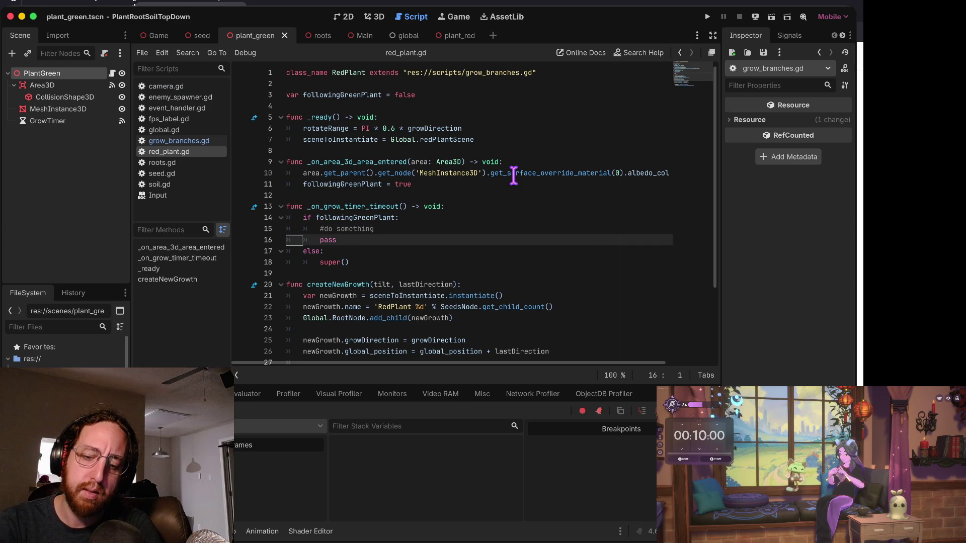
key(super+b)
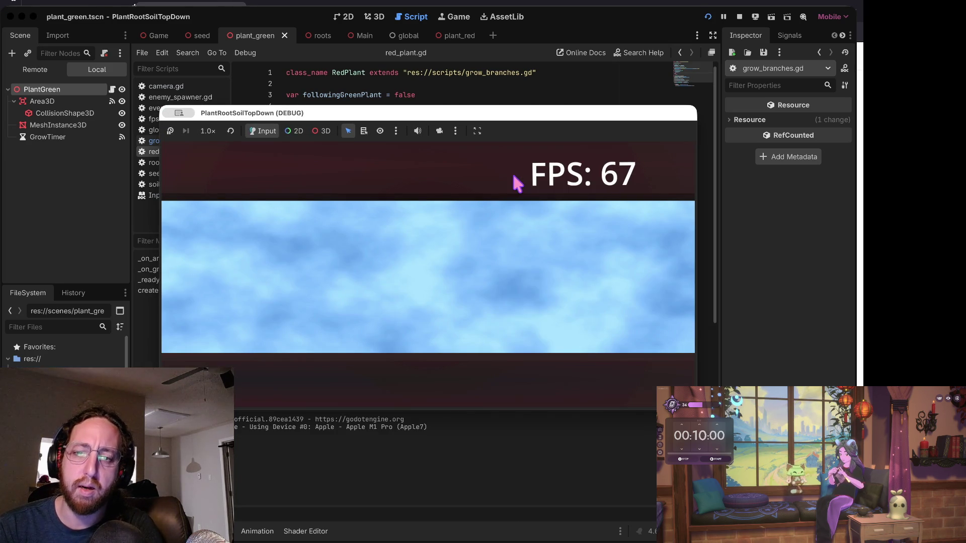
Drop a seed into the soil and watch green and red plants grow.
click(376, 315)
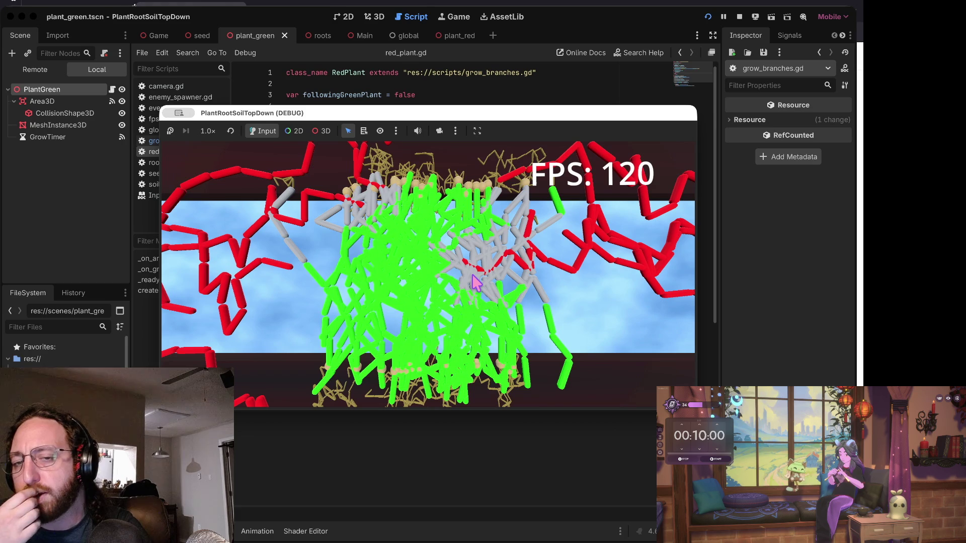
Stop the game, then move over to the tmux/vim terminal workspace.
click(739, 16)
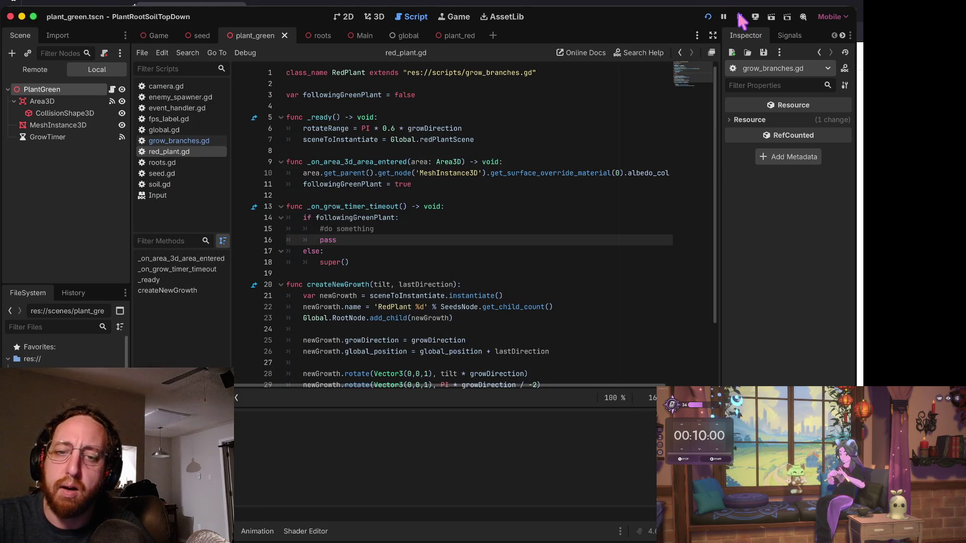
click(438, 251)
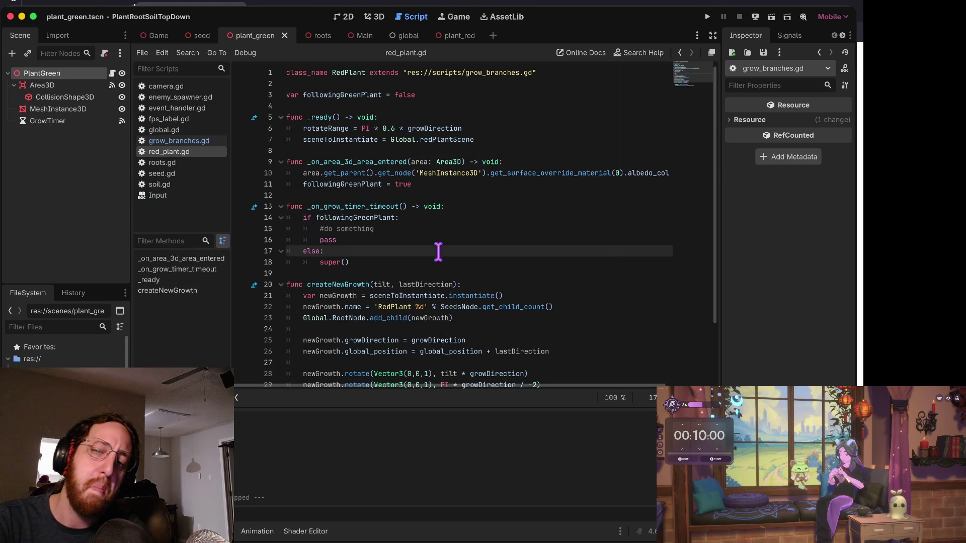
key(Up)
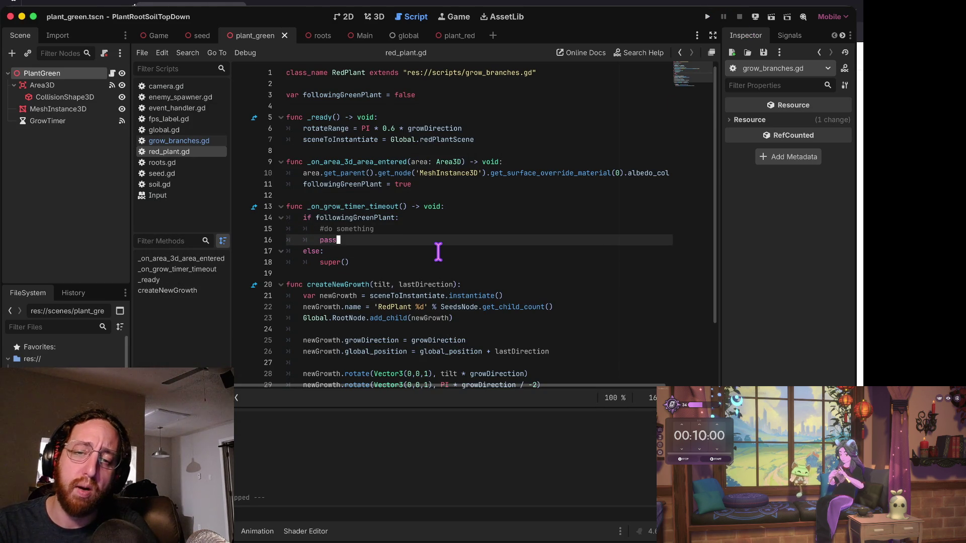
key(ctrl+Right)
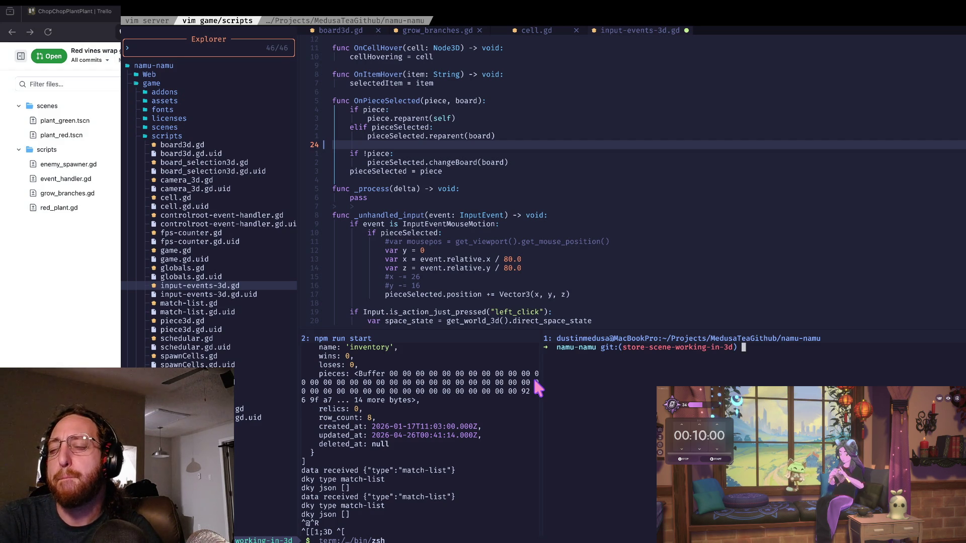
Check git status in the namu-namu repo, then in the chop-chop repo.
key(super+Tab)
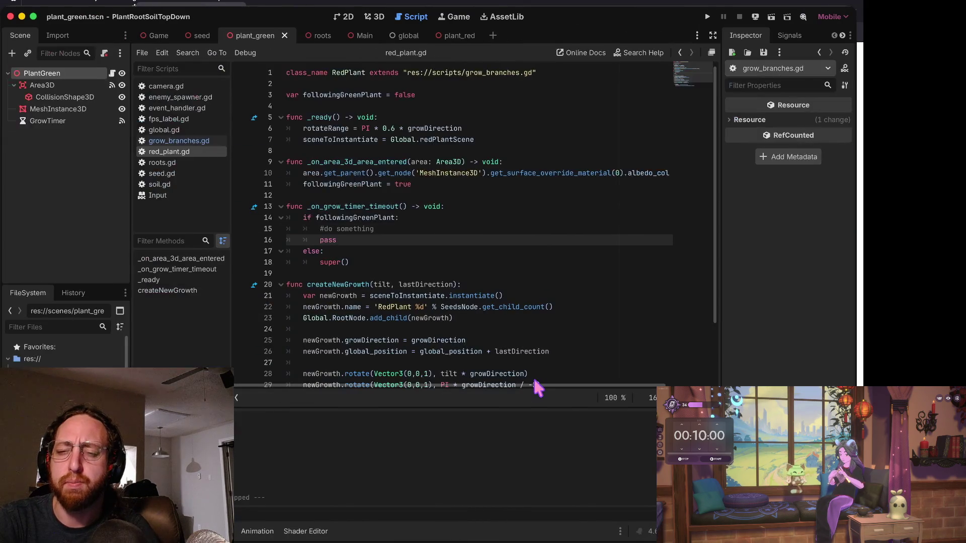
key(super+Tab)
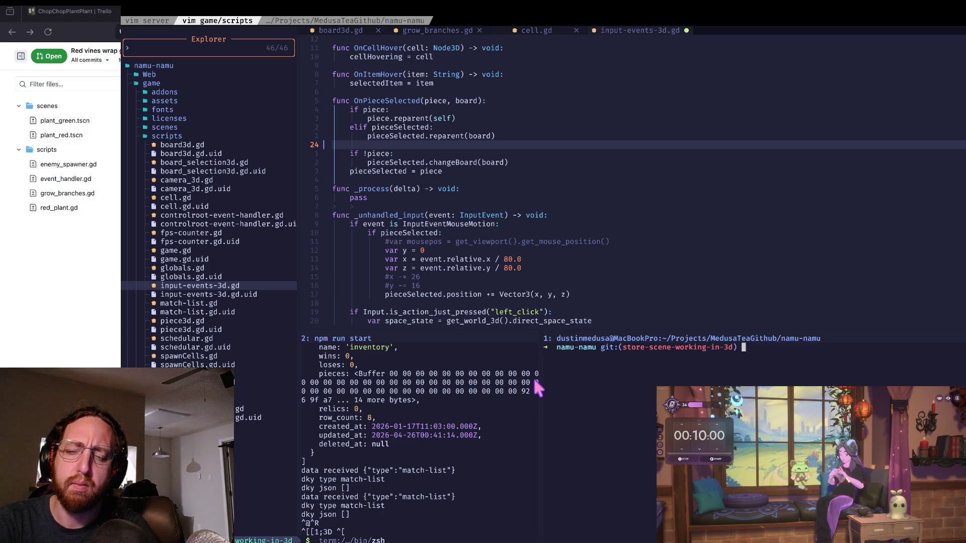
text(s)
key(Return)
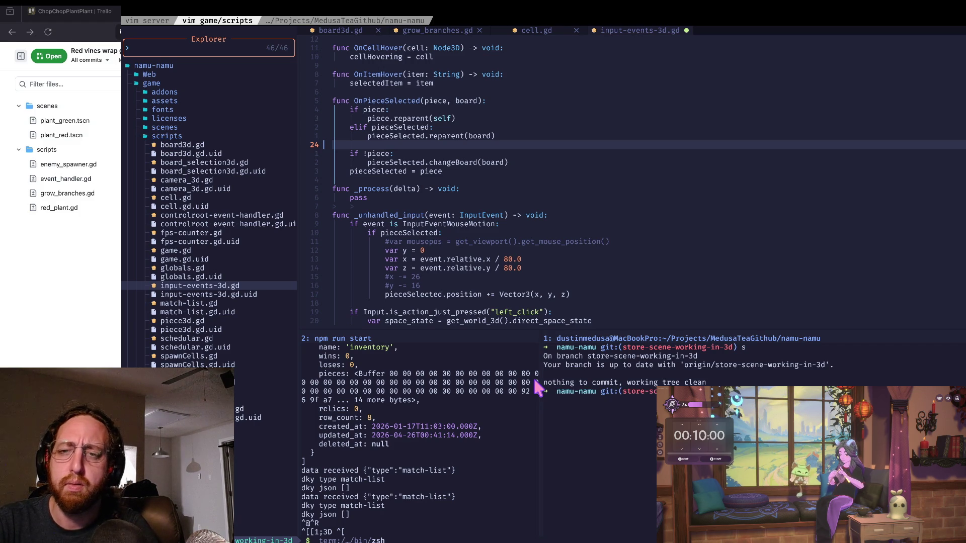
key(super+Tab)
key(super+grave)
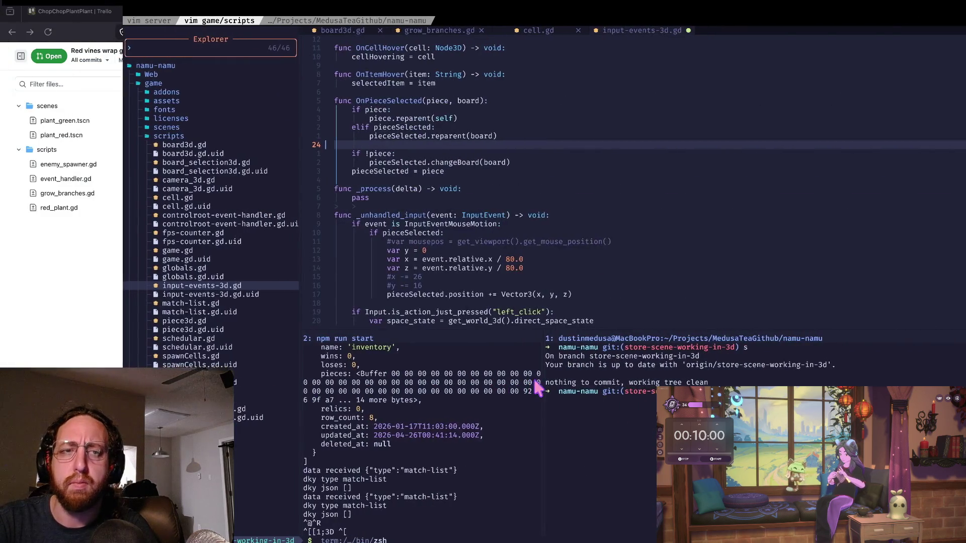
key(Return)
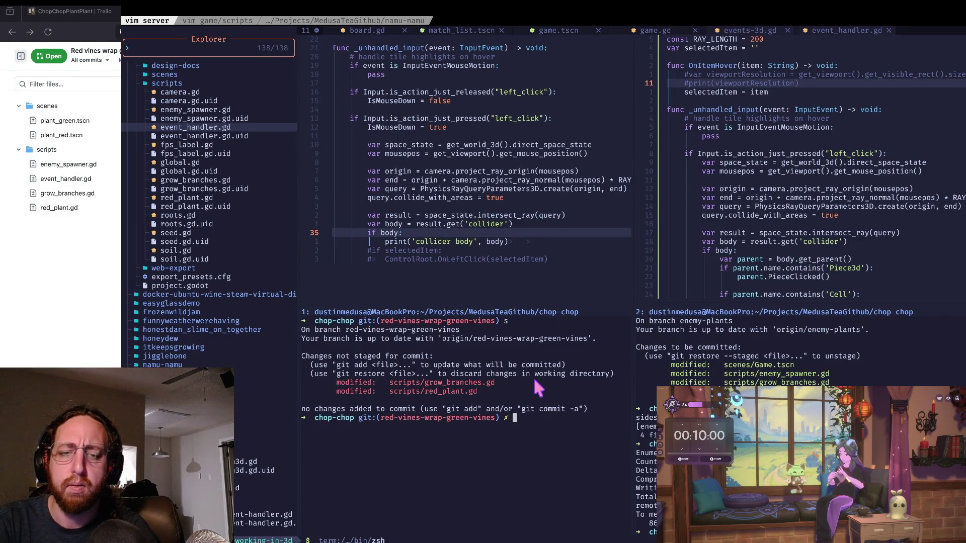
Stage the changed scripts, commit with message "progress", push, and clear the pane.
text(a)
key(Return)
text(s)
key(Return)
text(git)
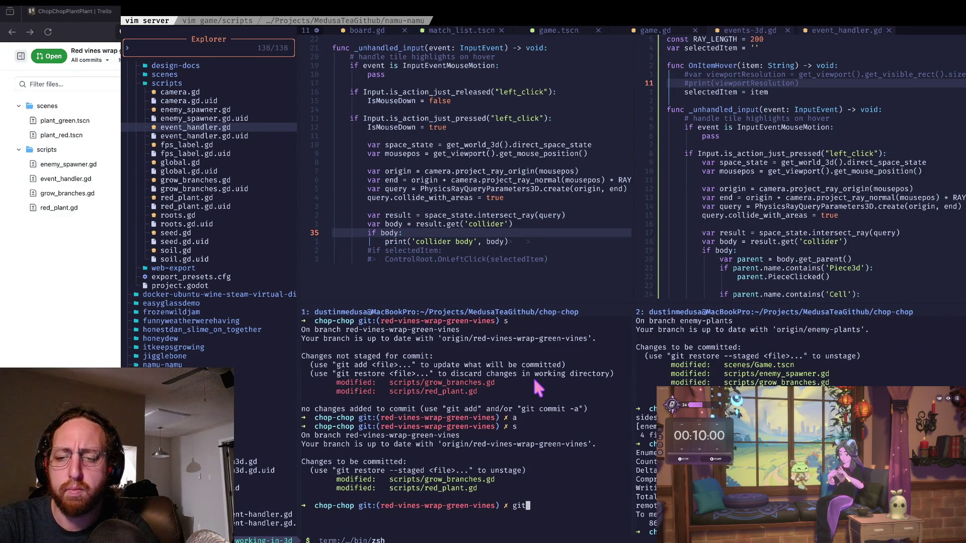
text( commit -m )
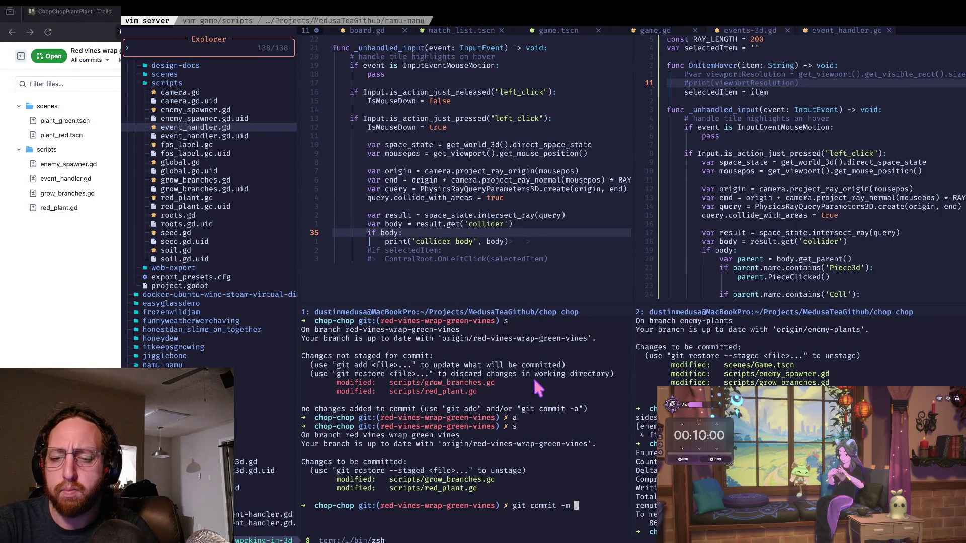
text("progress")
key(Return)
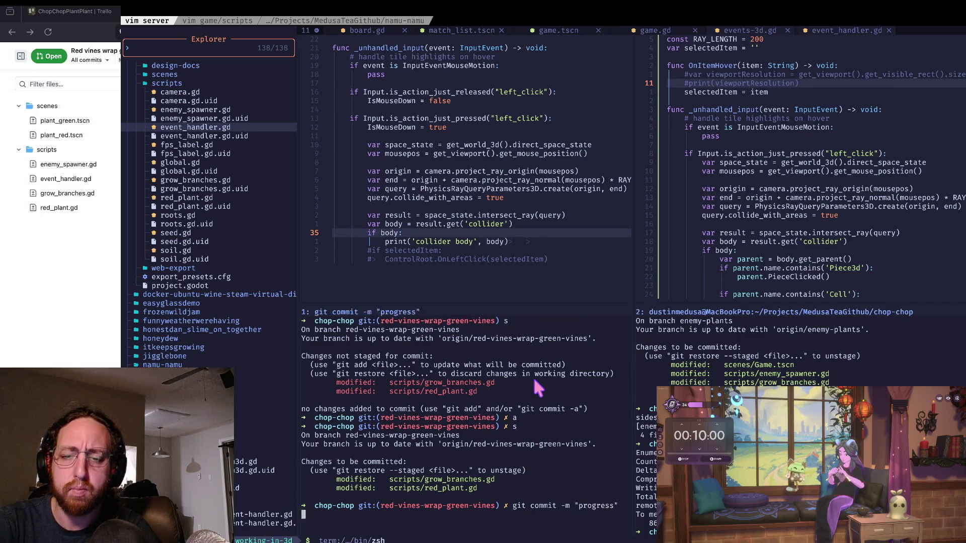
text(git push)
key(Return)
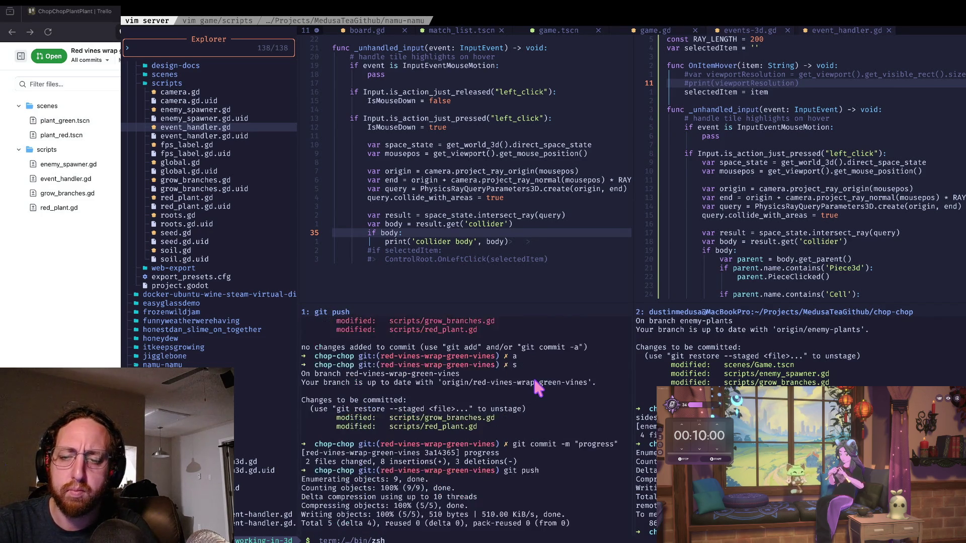
text(c)
key(ctrl+l)
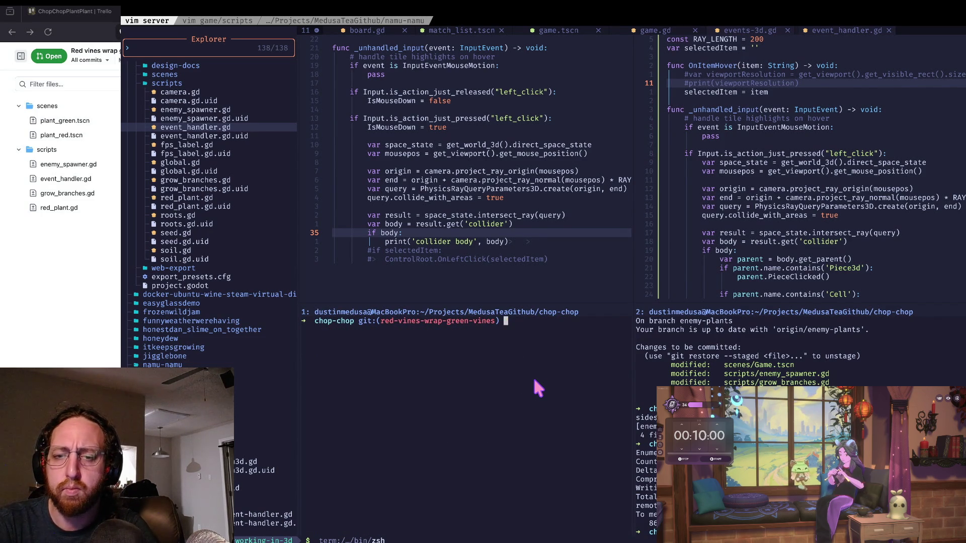
key(super+Tab)
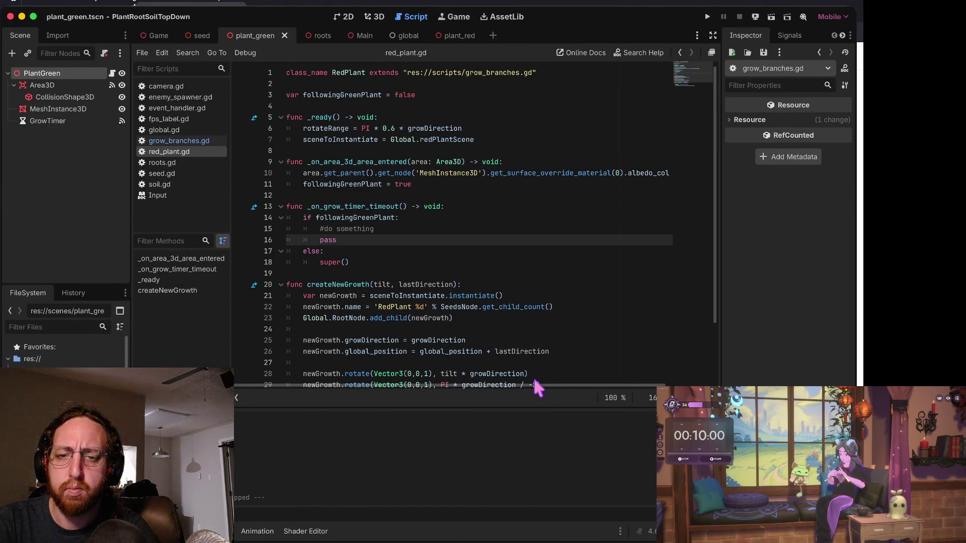
key(Down)
key(Up)
key(Up)
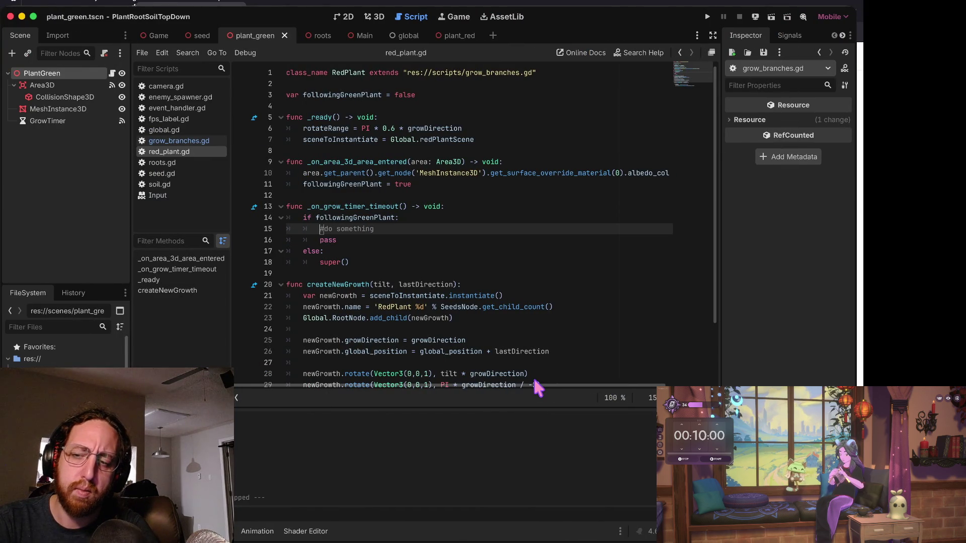
key(Up)
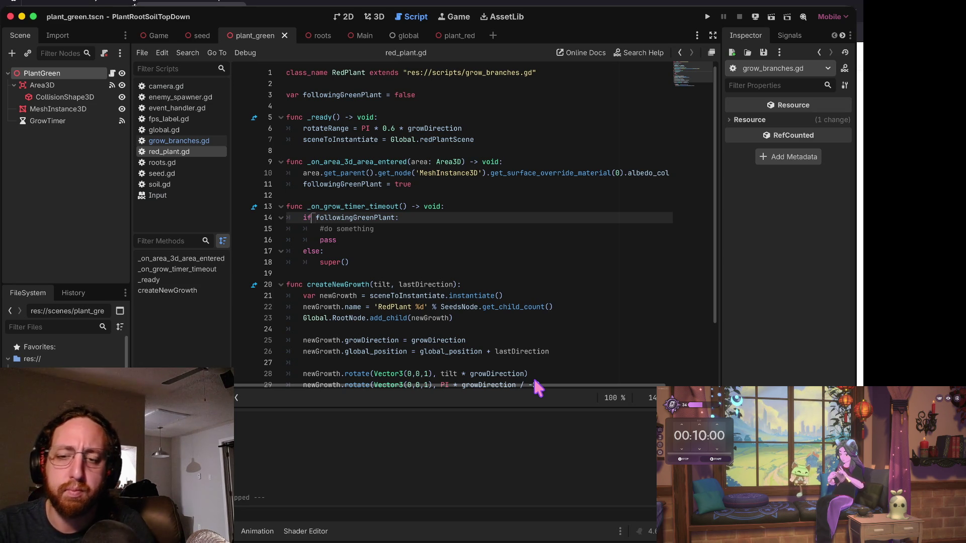
Relaunch the game, plant a seed, and expand Root and Seeds in the Remote scene tree.
key(super+b)
click(398, 276)
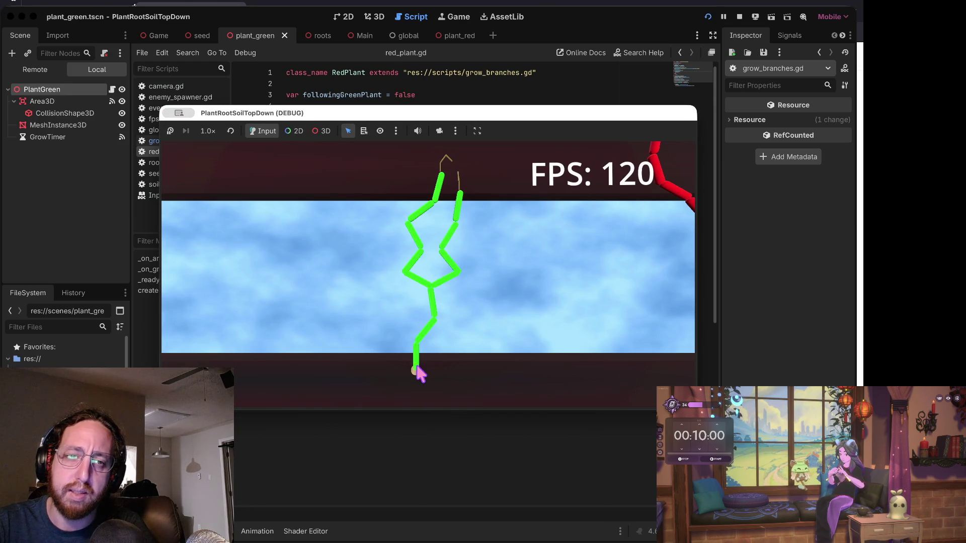
click(35, 70)
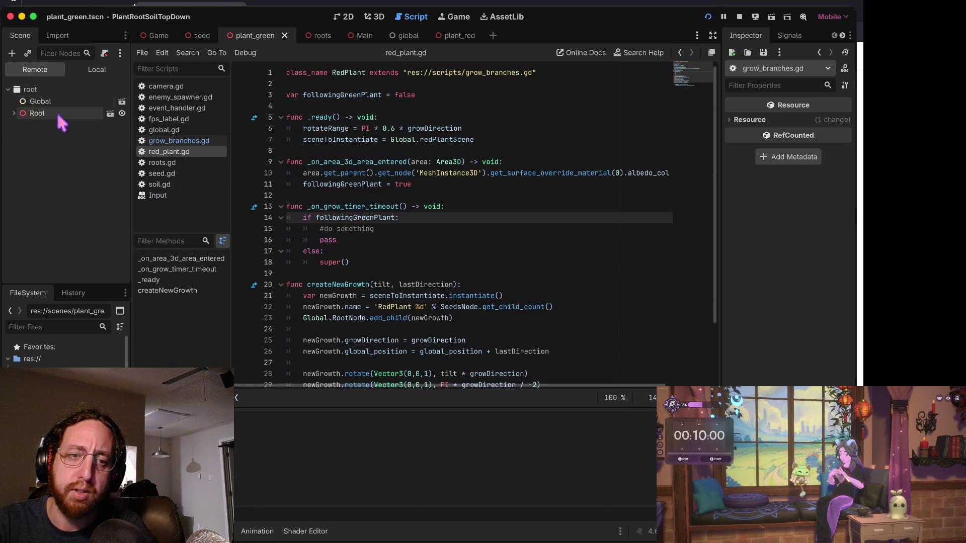
click(14, 113)
click(20, 173)
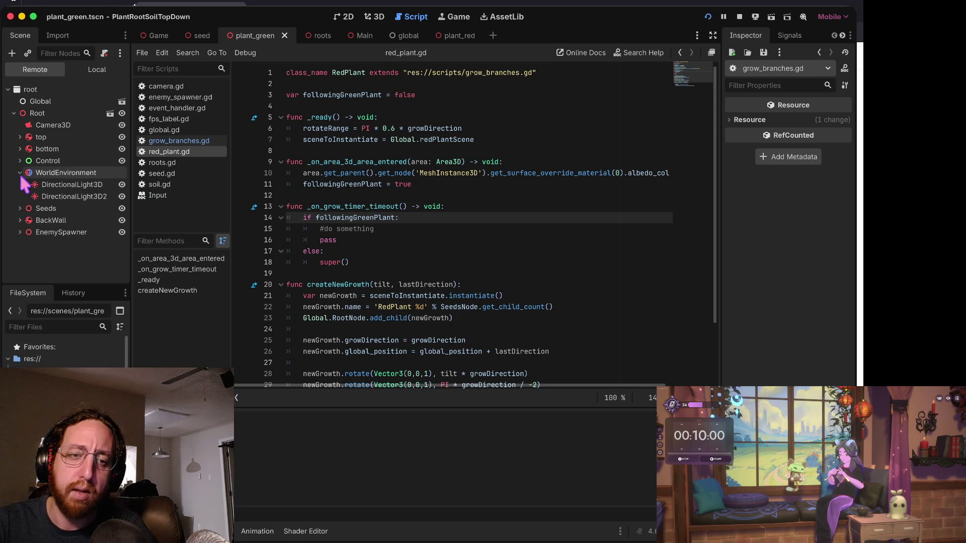
click(20, 172)
click(20, 184)
Scroll the spawned plant nodes, expand Root 16, and bring the game window back.
scroll(35, 205, down, 15)
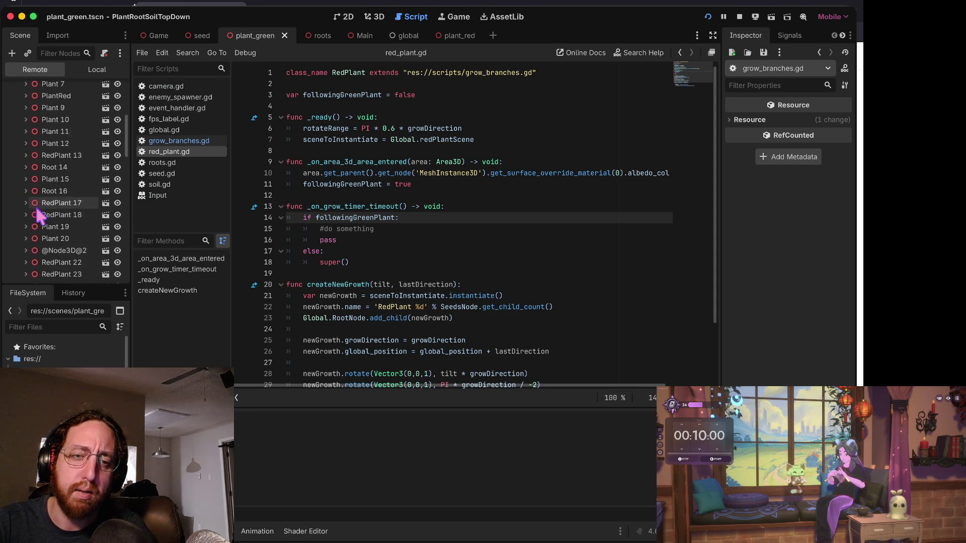
scroll(37, 209, up, 15)
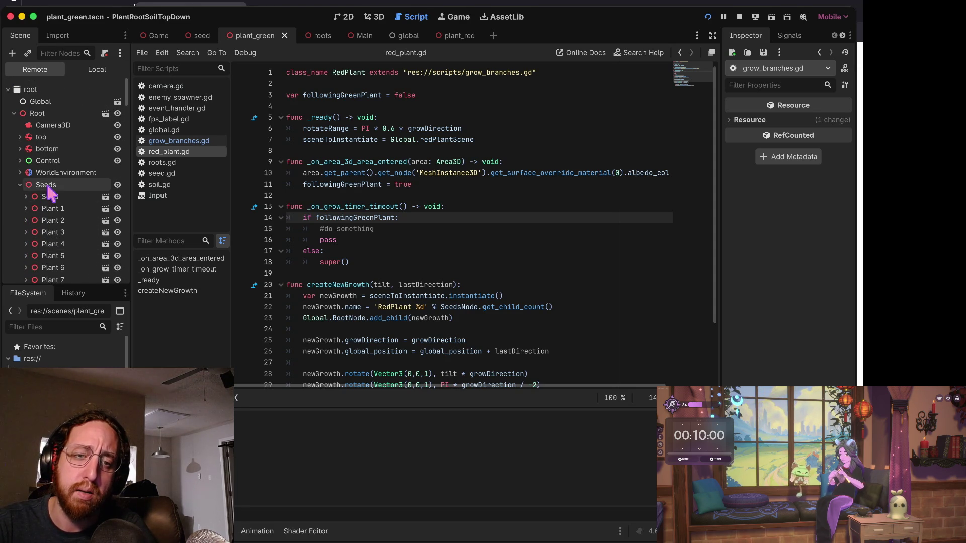
scroll(63, 212, down, 3)
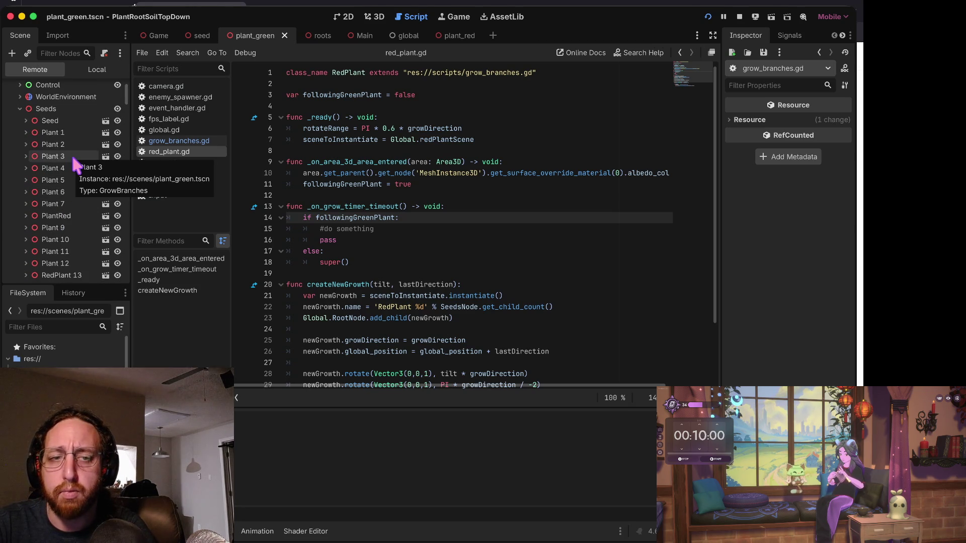
key(ctrl+Right)
key(ctrl+Left)
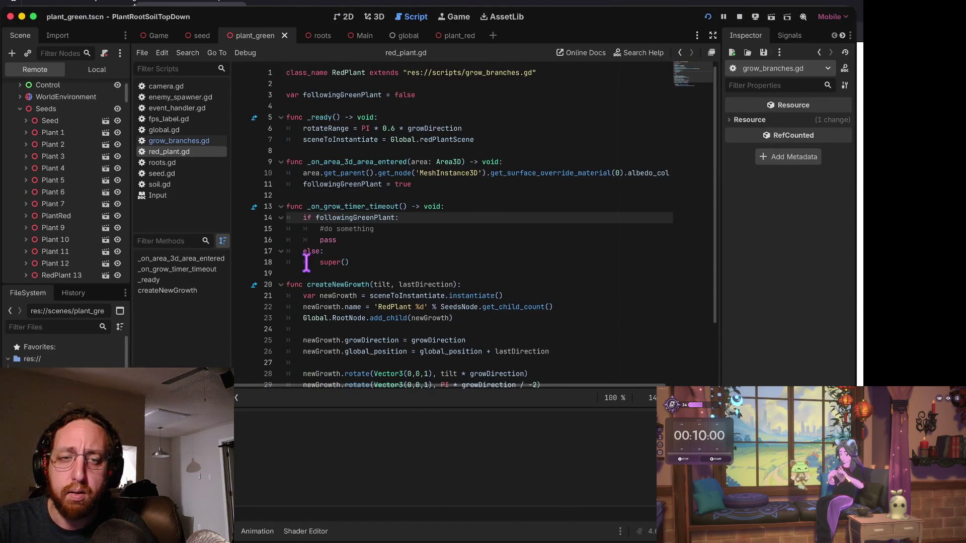
scroll(71, 159, down, 5)
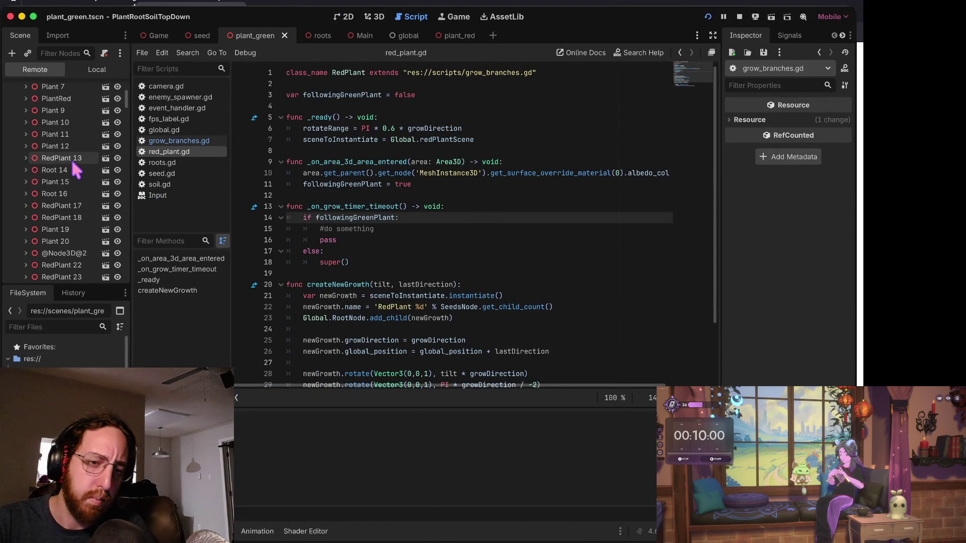
click(25, 194)
click(25, 194)
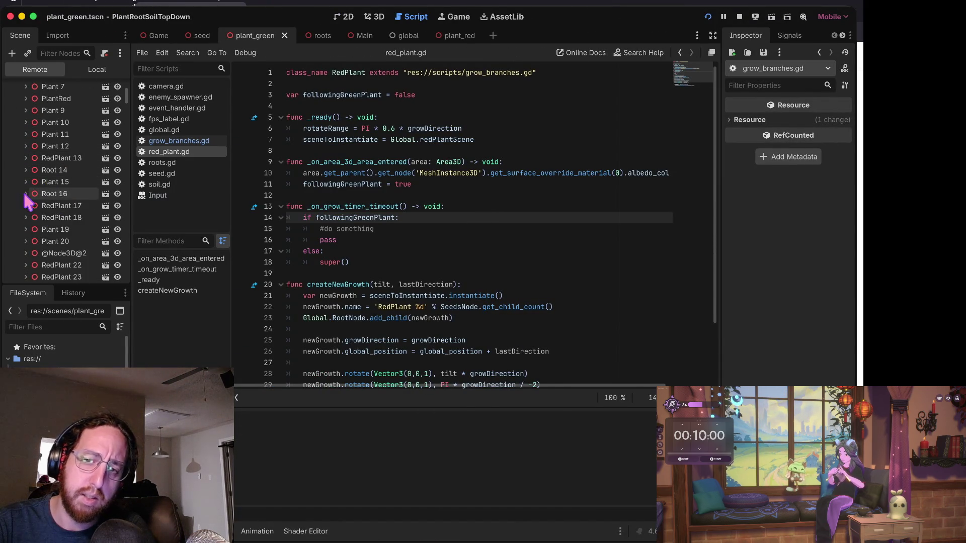
key(ctrl+Right)
key(ctrl+Left)
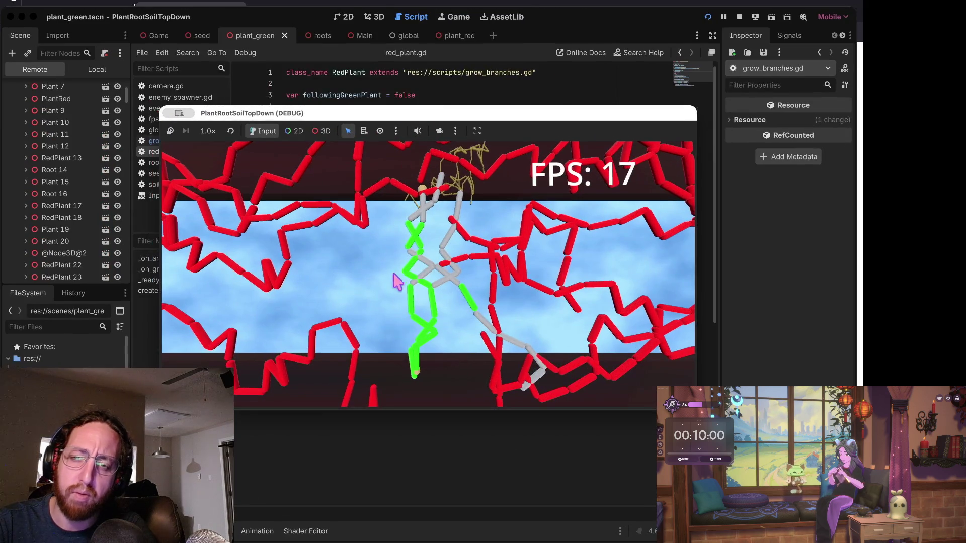
Drop another seed, scroll the Remote tree past 12,000 plant nodes, then stop the game.
scroll(400, 301, down, 5)
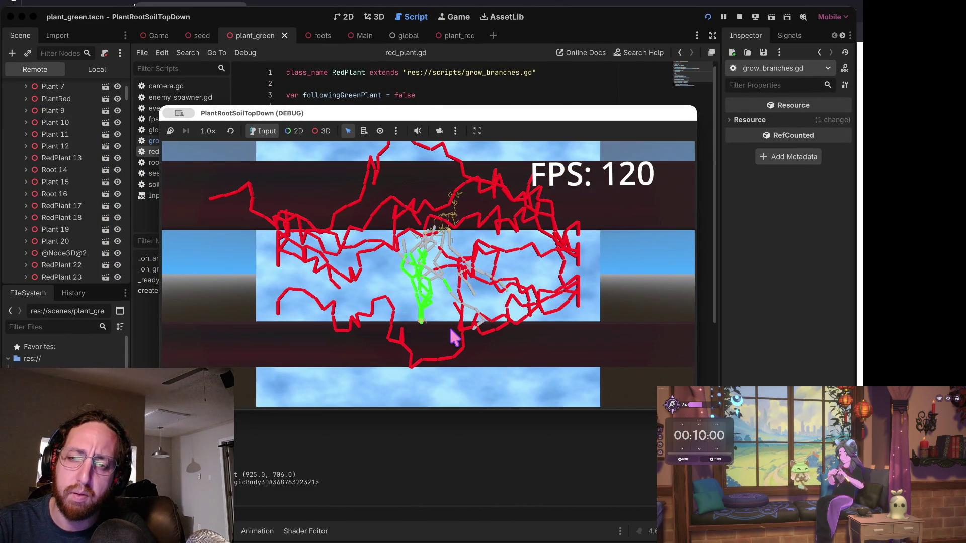
click(407, 264)
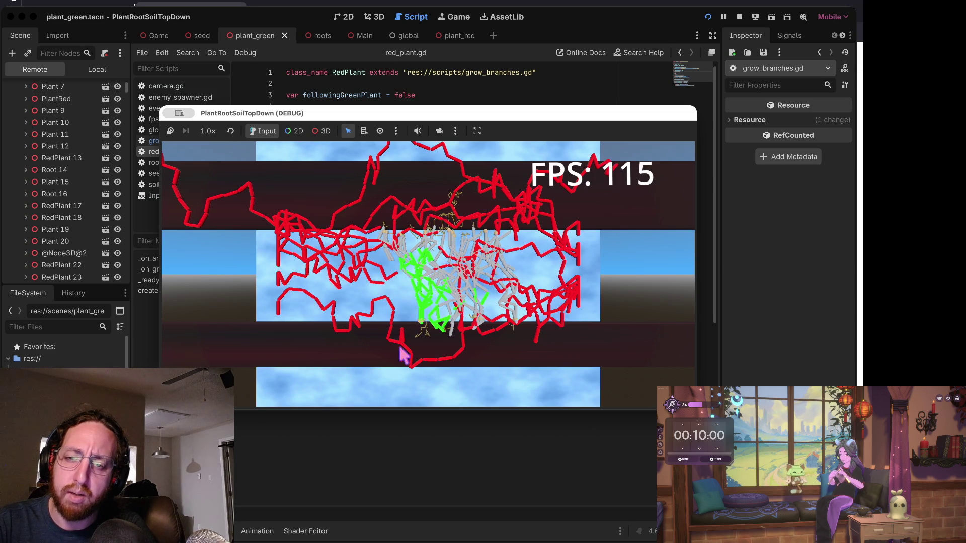
scroll(409, 327, up, 3)
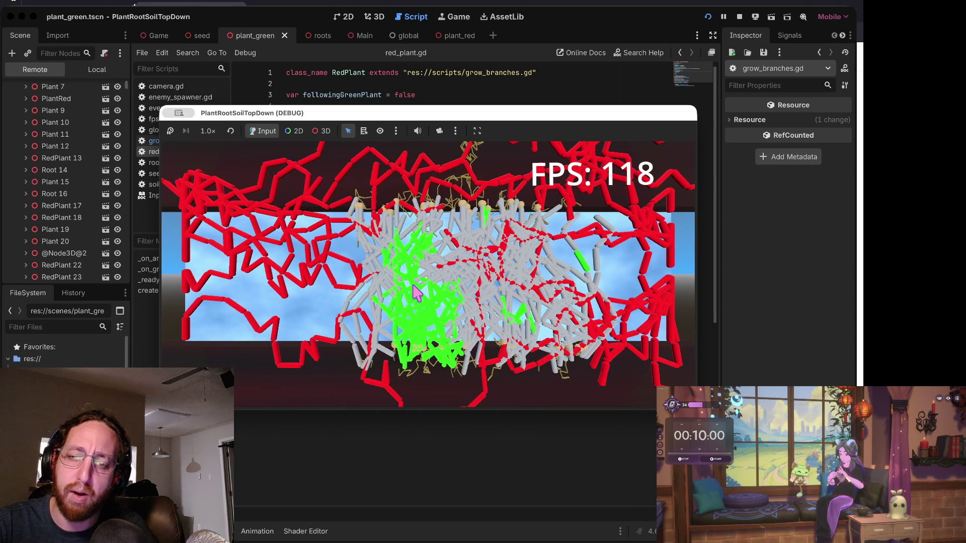
scroll(417, 294, down, 1)
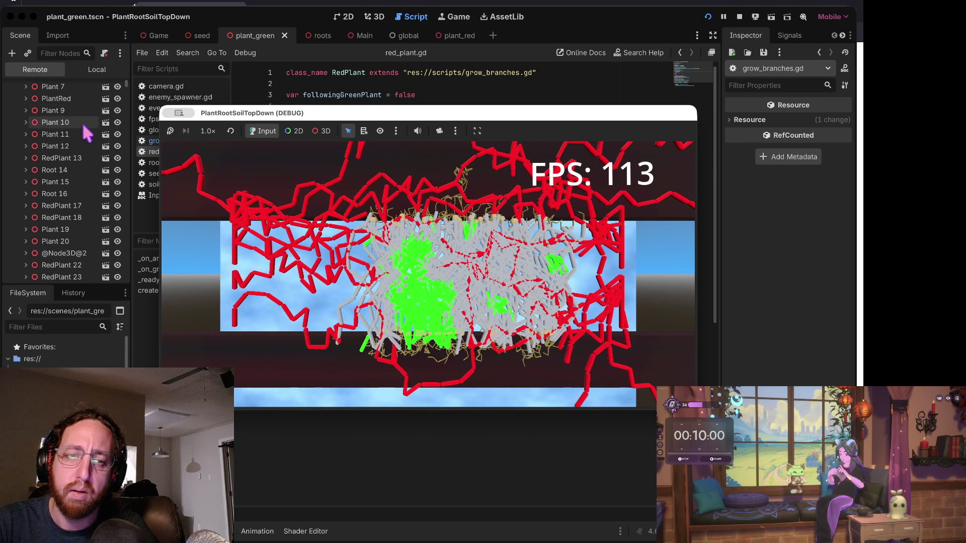
scroll(83, 201, down, 20)
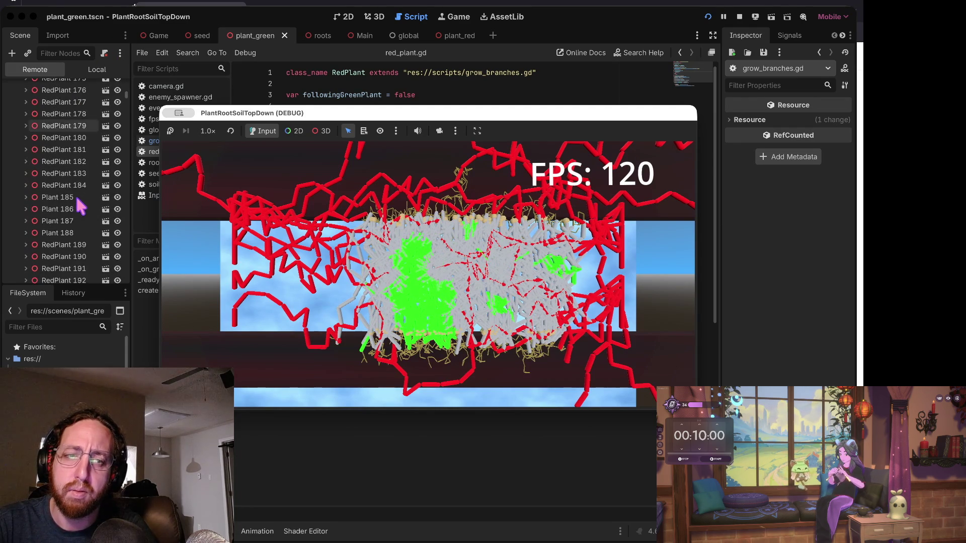
scroll(80, 206, down, 20)
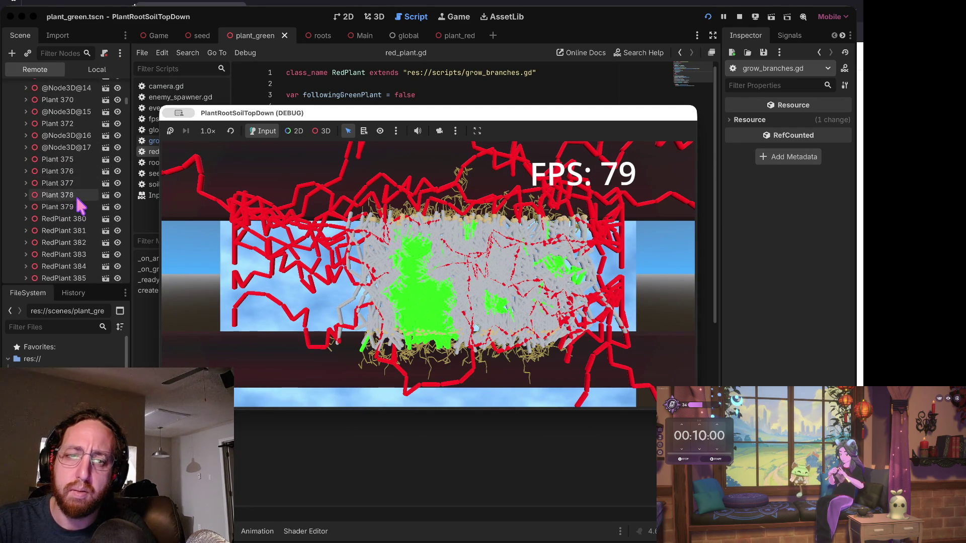
scroll(76, 199, down, 20)
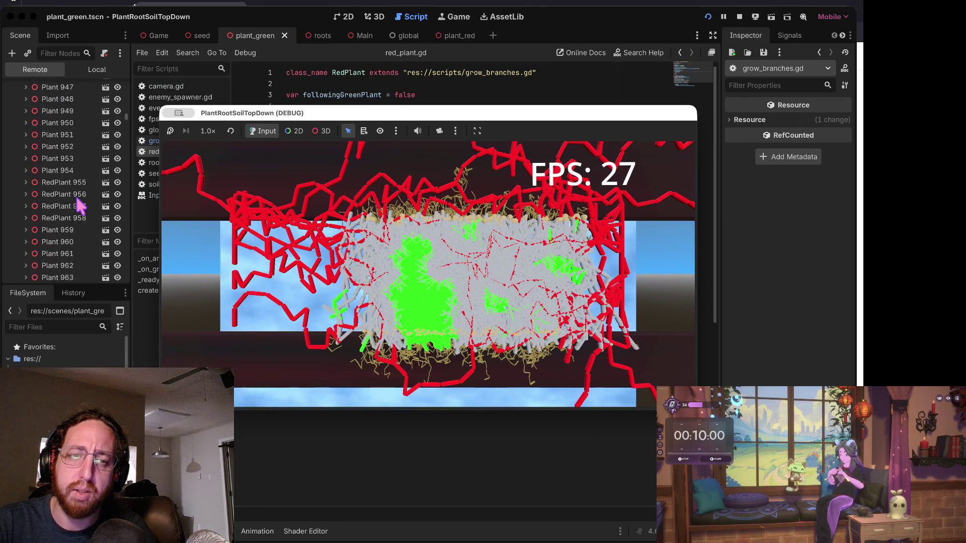
scroll(81, 207, down, 20)
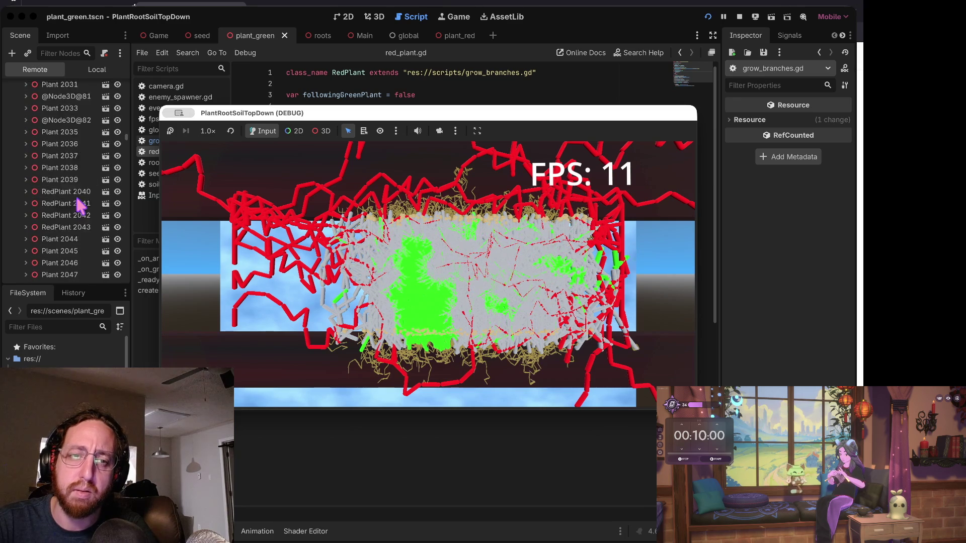
scroll(80, 206, down, 20)
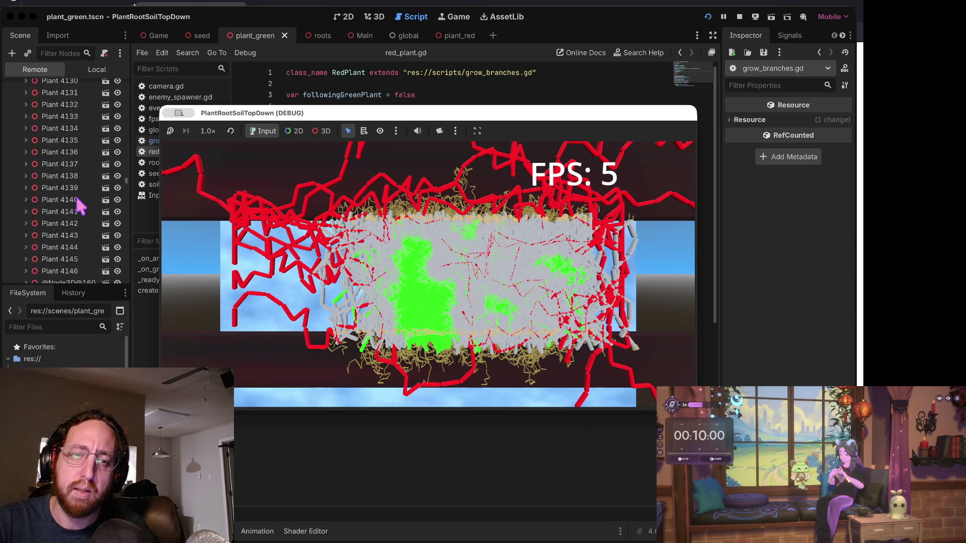
scroll(78, 204, down, 20)
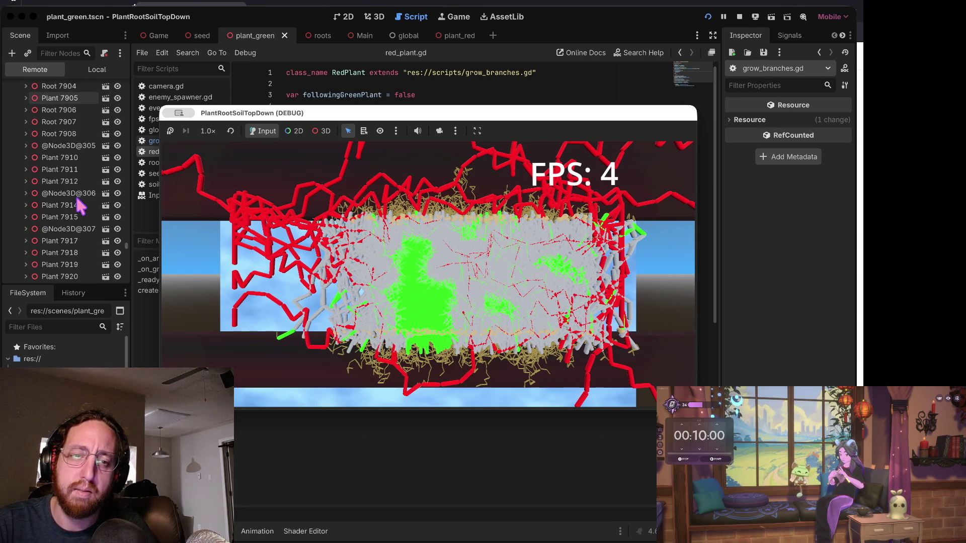
scroll(77, 198, down, 20)
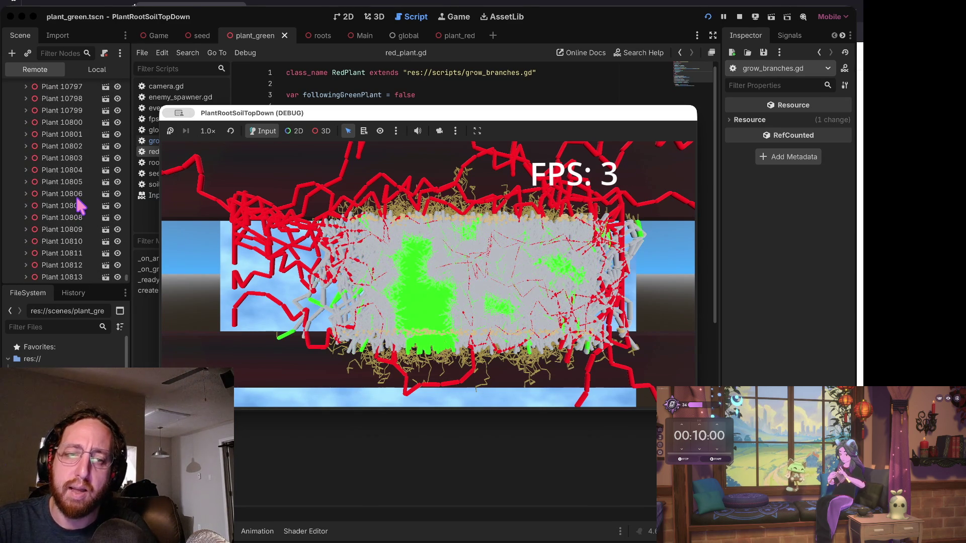
scroll(87, 258, down, 20)
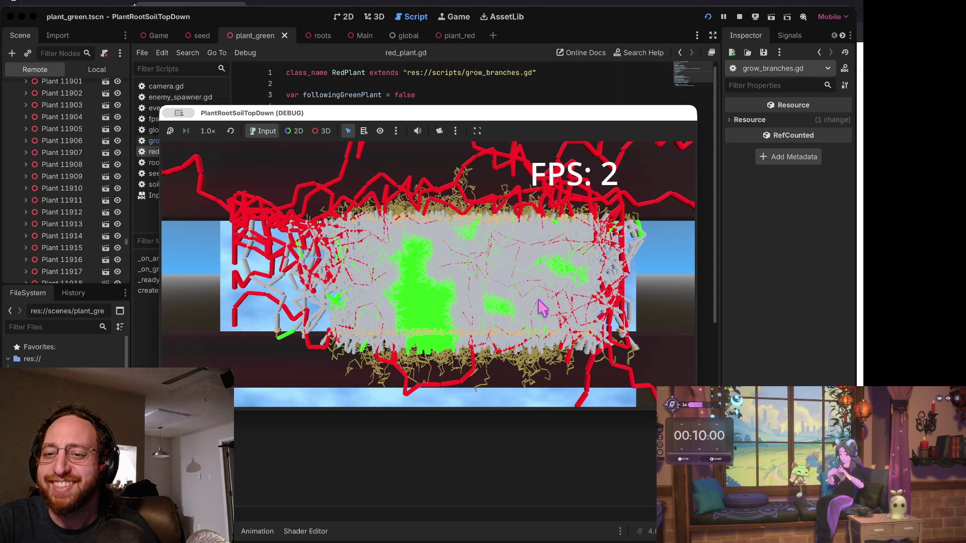
key(super+q)
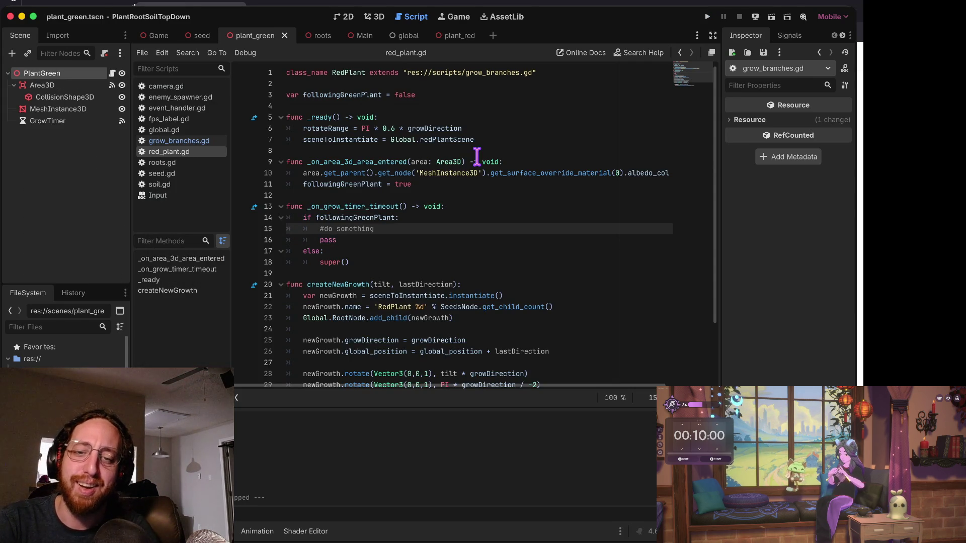
Review the '#do something' and pass lines in red_plant.gd's timer handler.
key(Down)
key(Up)
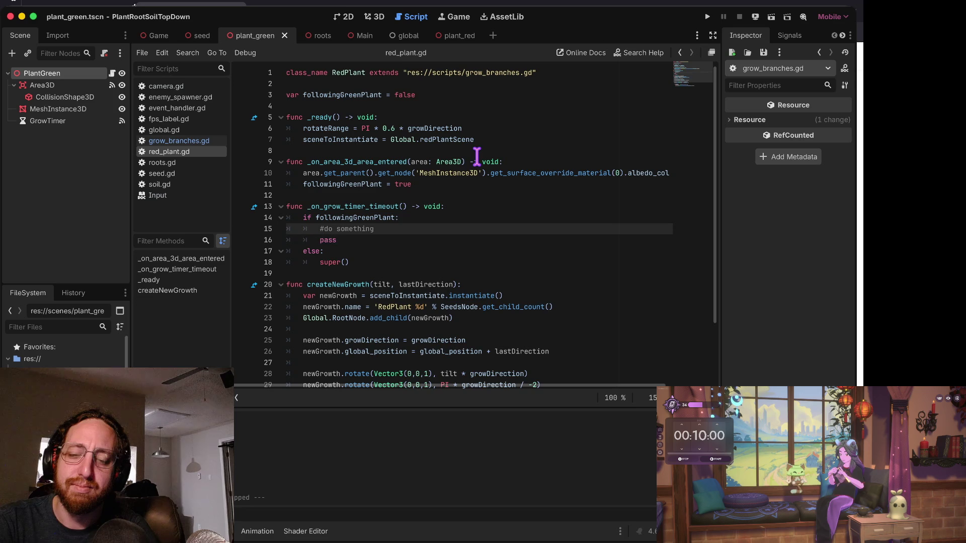
key(Down)
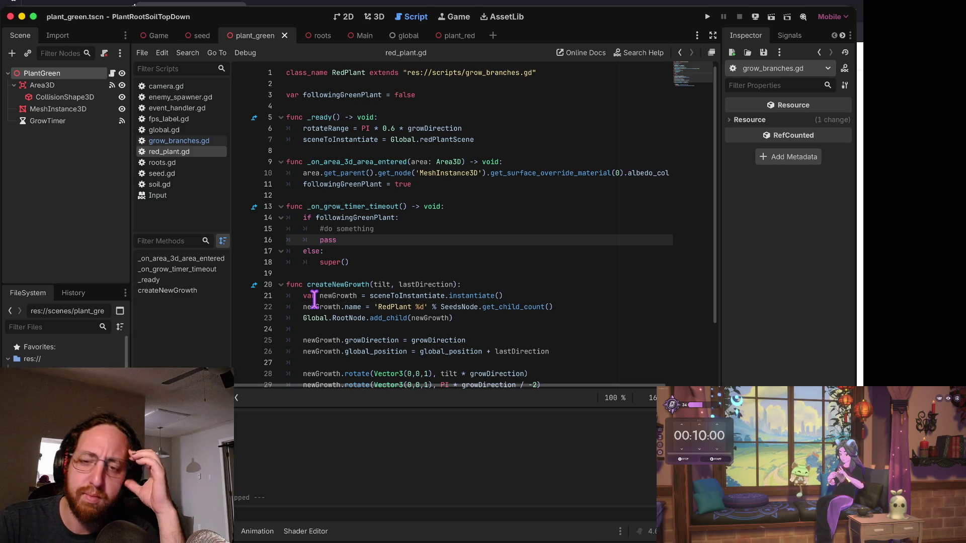
mouse_move(441, 303)
key(Up)
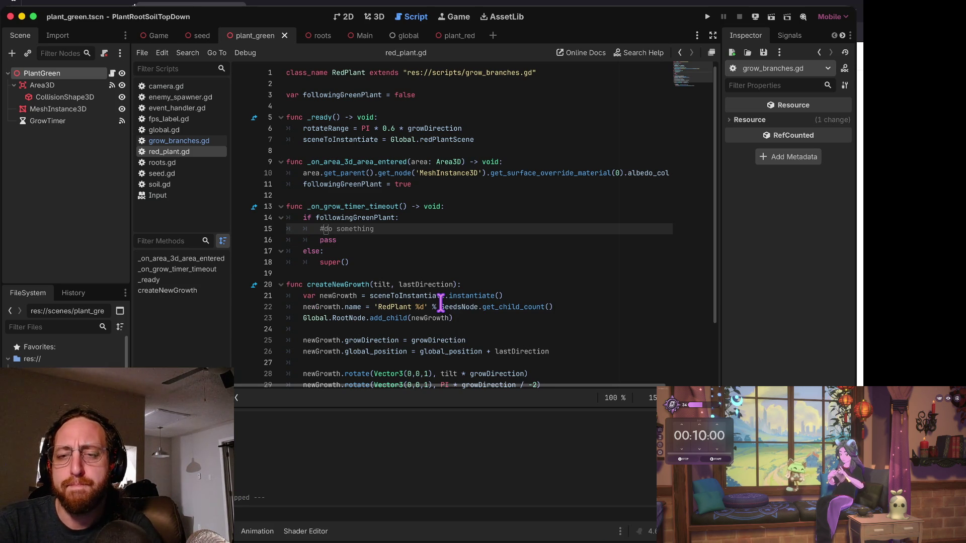
key(Down)
key(Up)
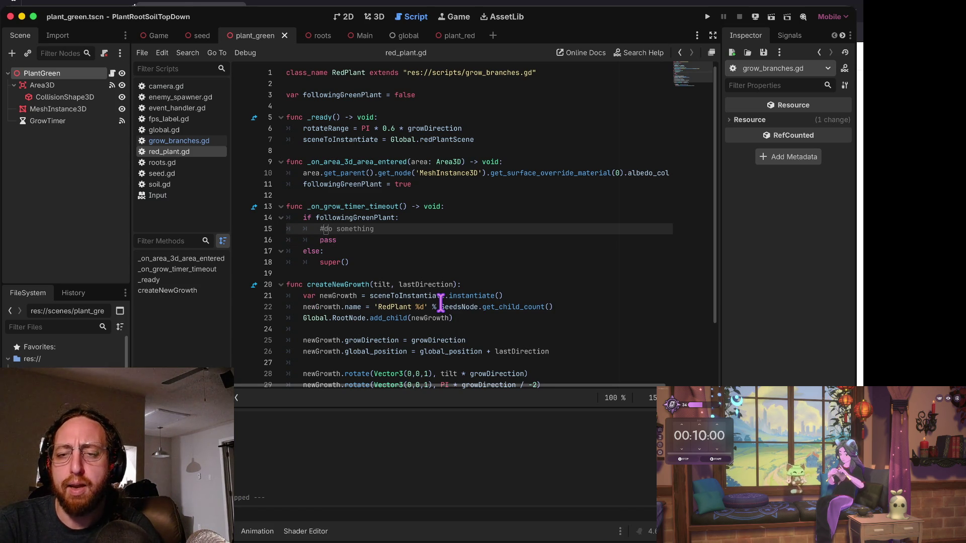
key(Down)
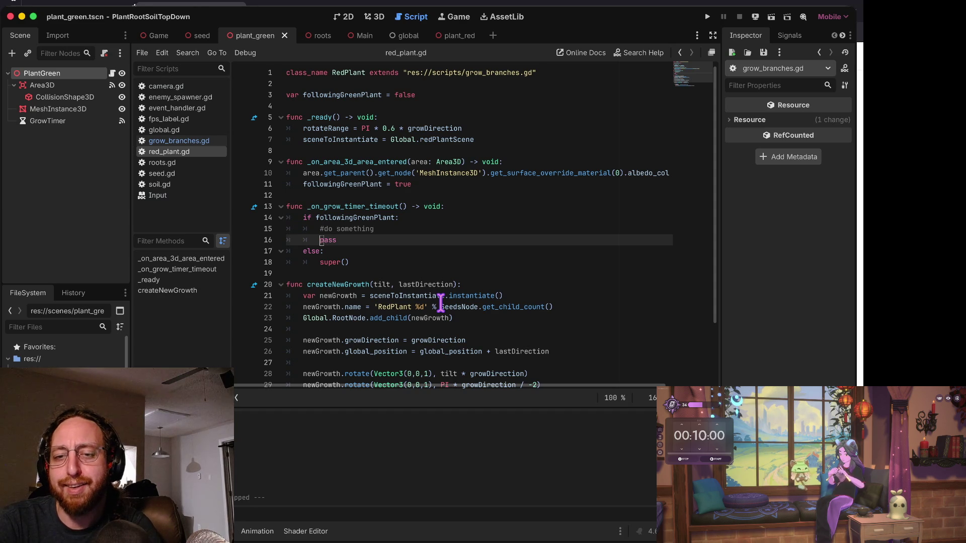
key(Up)
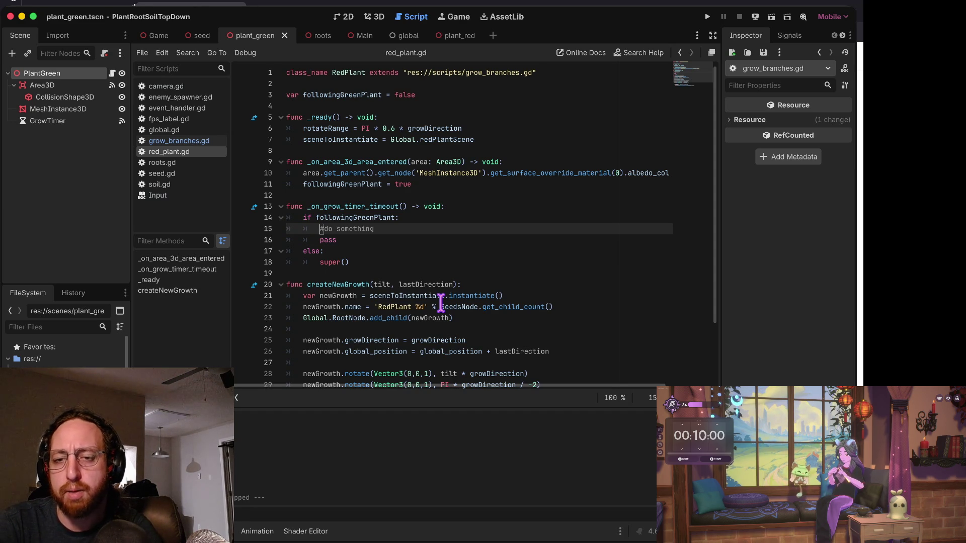
key(Down)
Inspect the albedo_color line 10, then launch the game again.
key(Up)
key(Up)
key(Up)
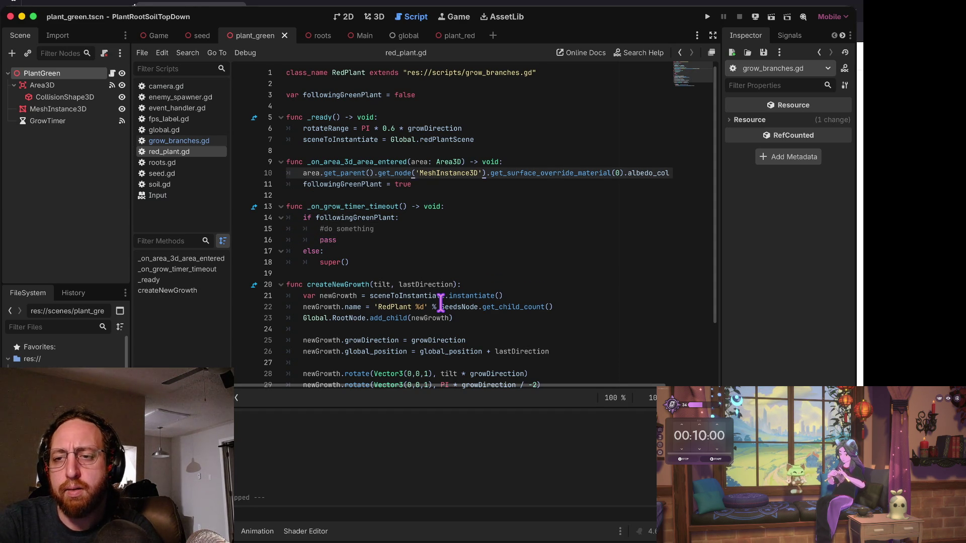
key(End)
key(Home)
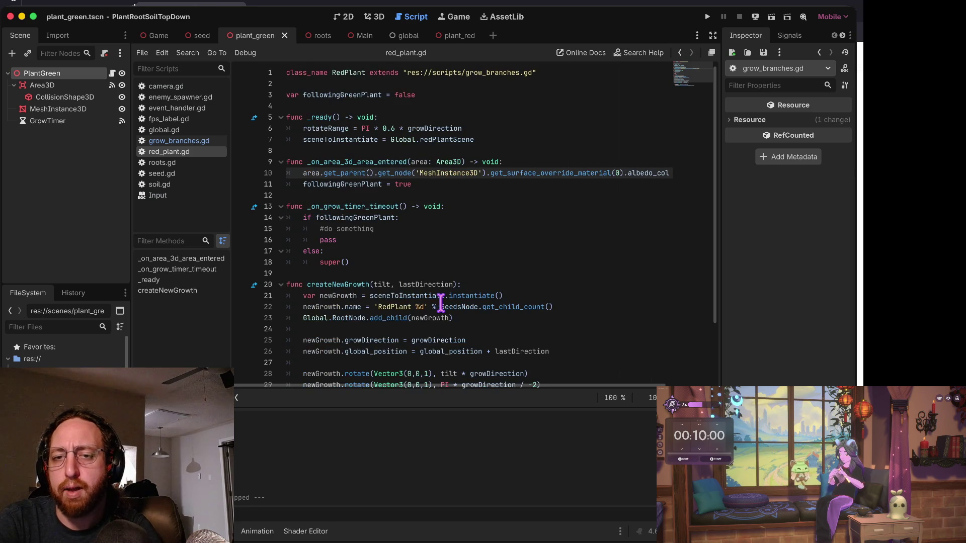
key(alt+Right)
key(alt+Right)
key(alt+Right)
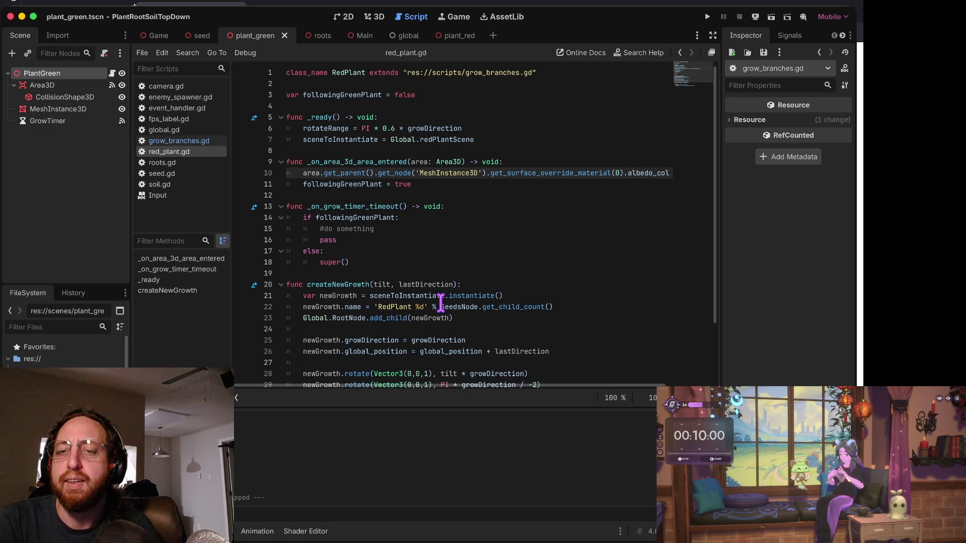
key(super+Tab)
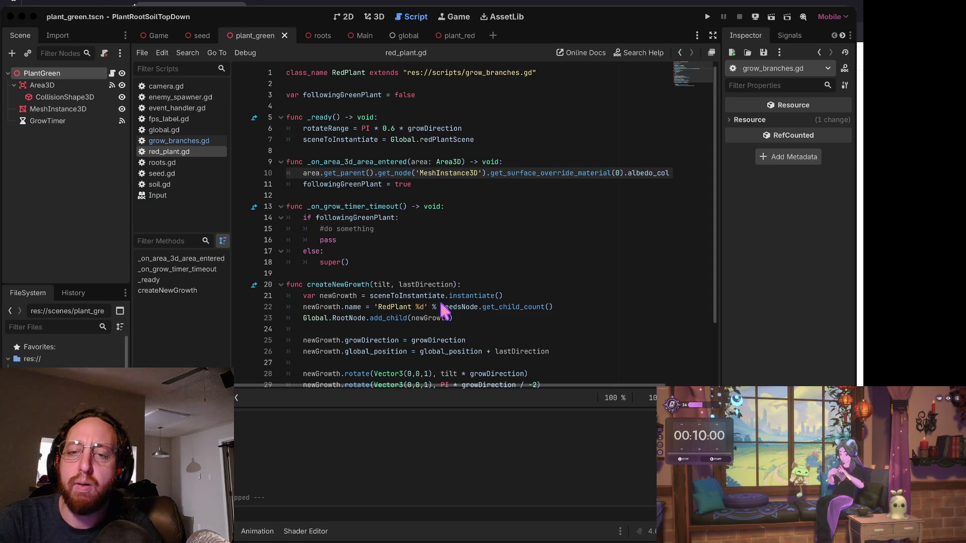
key(super+Tab)
key(super+b)
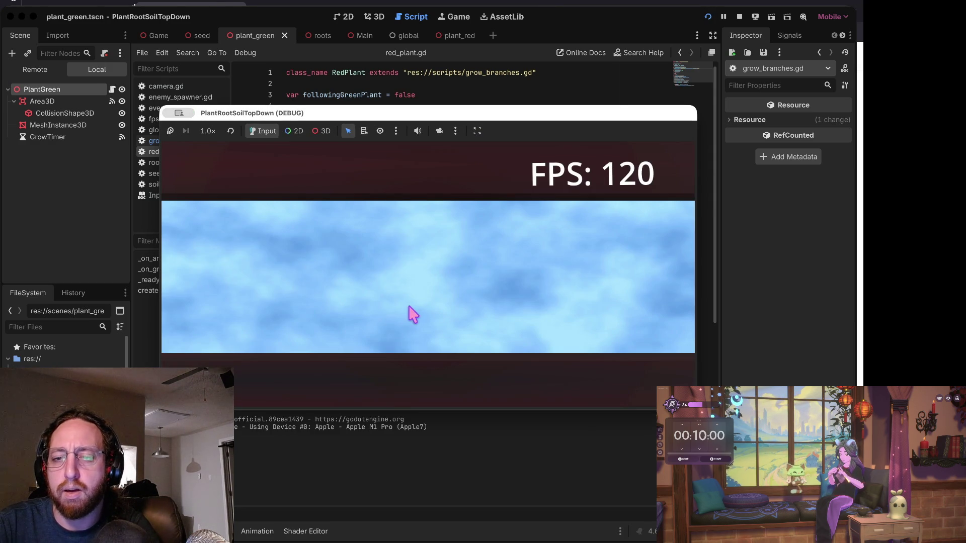
Plant a green seed, zoom out to watch red roots surround it, then stop the game.
click(412, 309)
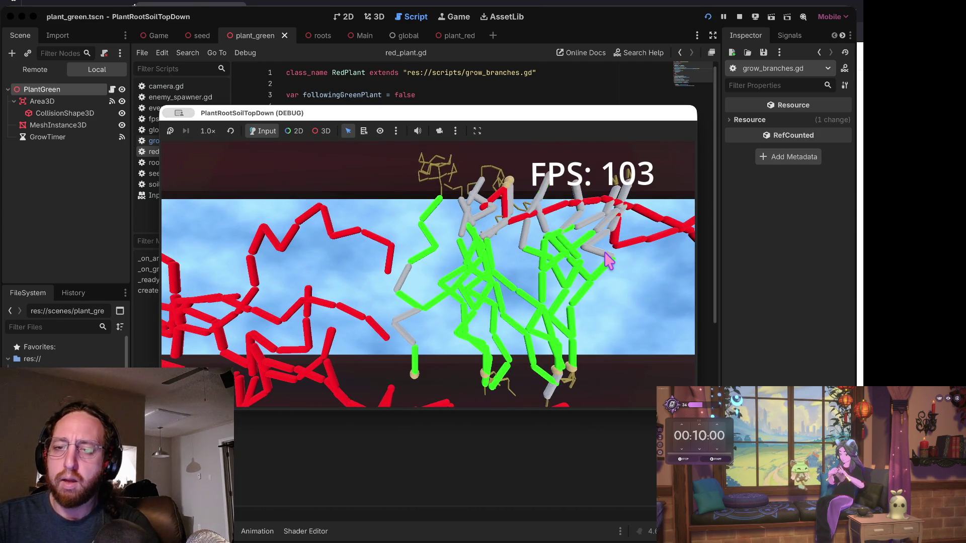
scroll(606, 254, down, 5)
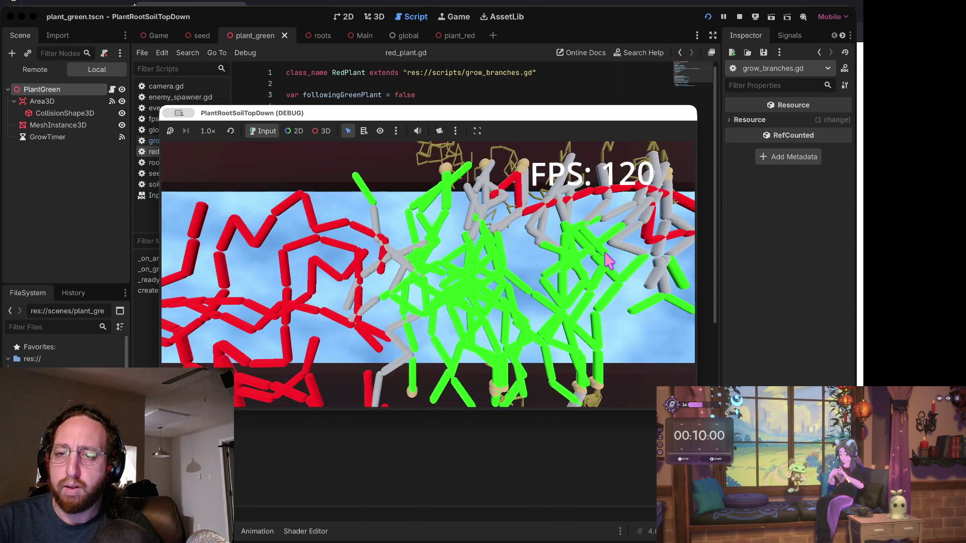
scroll(606, 256, down, 5)
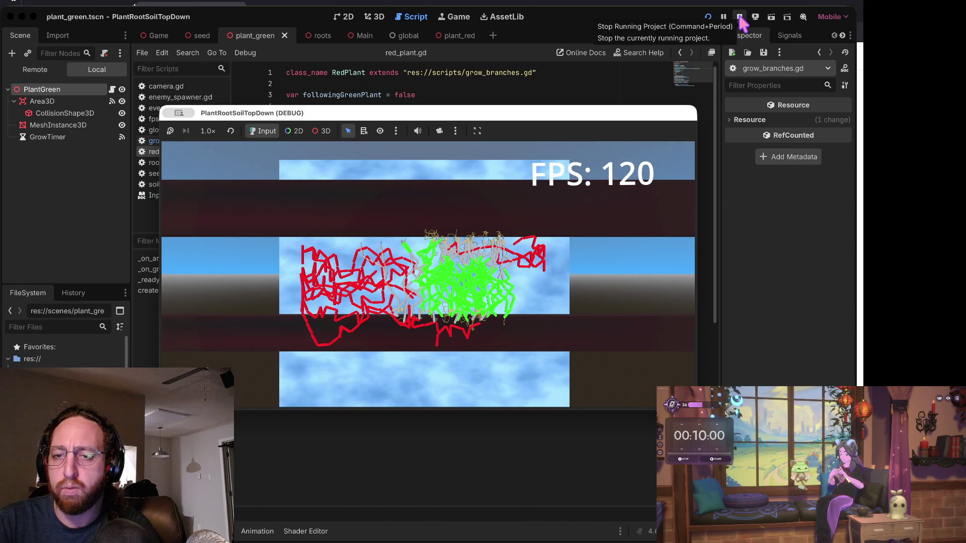
click(739, 18)
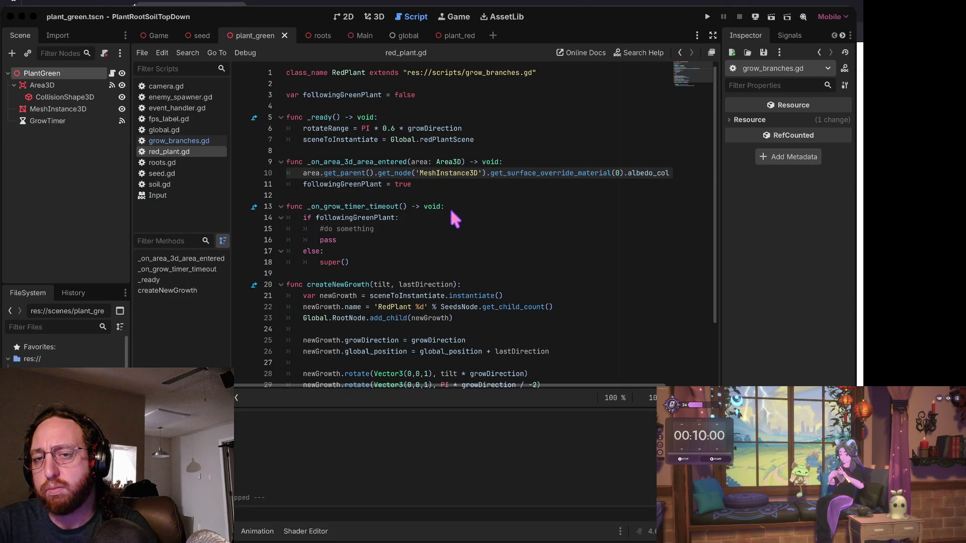
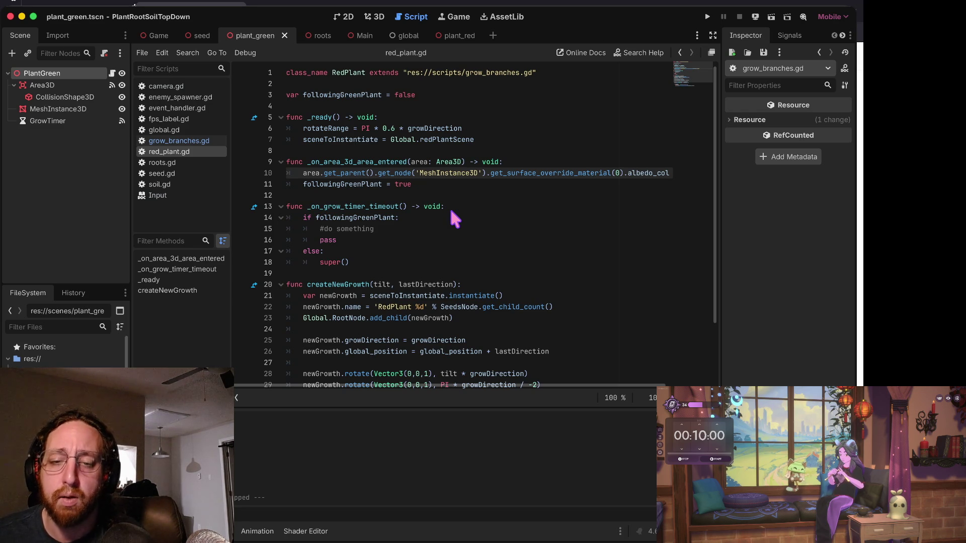
Review the grow timer timeout handler, _ready and super() lines in red_plant.gd.
click(451, 211)
key(Down)
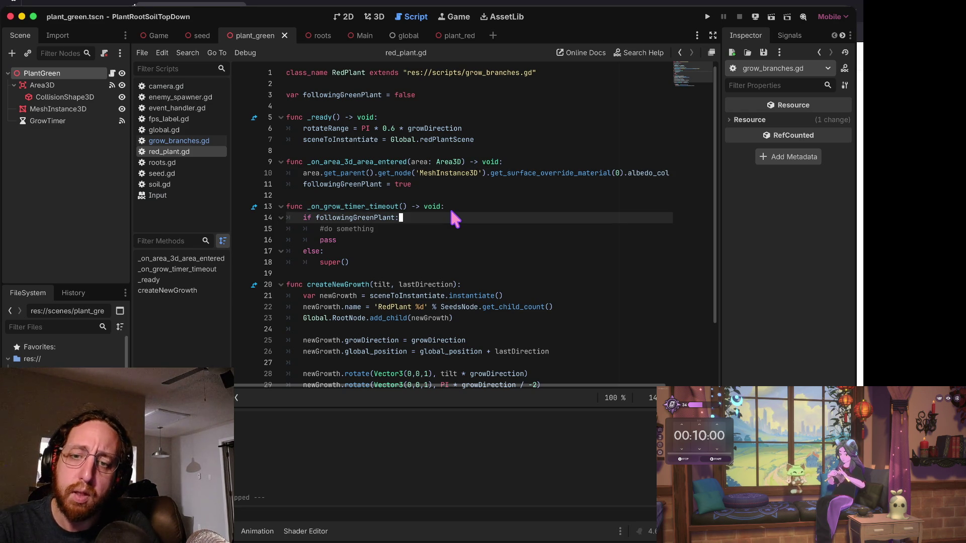
key(Up)
key(Up)
key(Up)
key(Up)
key(Up)
key(Up)
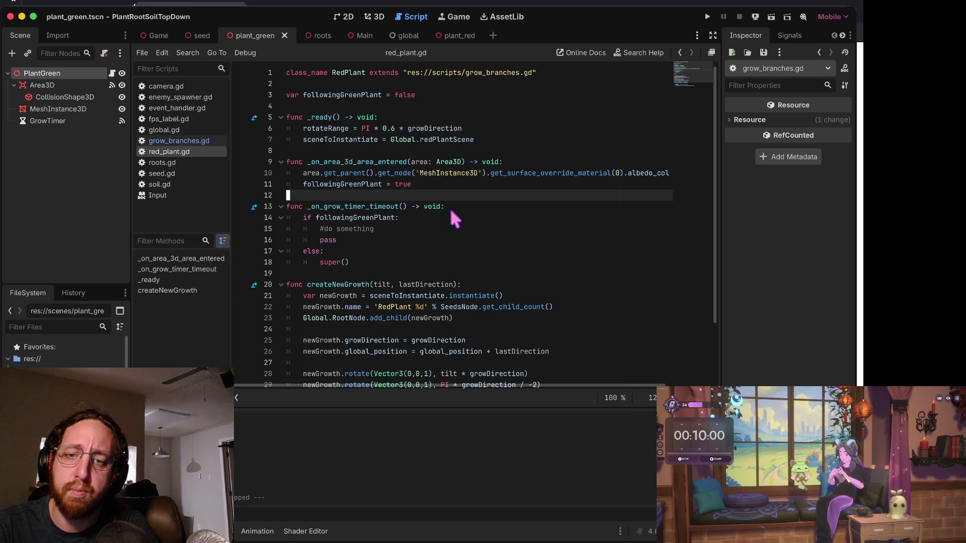
key(Up)
key(Up)
key(Up)
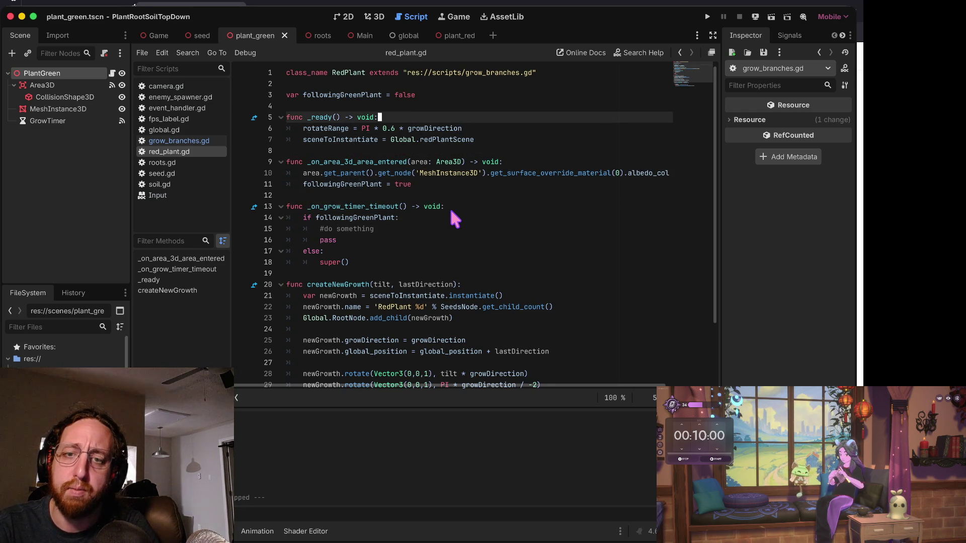
key(Down)
key(Down)
key(Down)
key(Down)
key(Down)
key(Down)
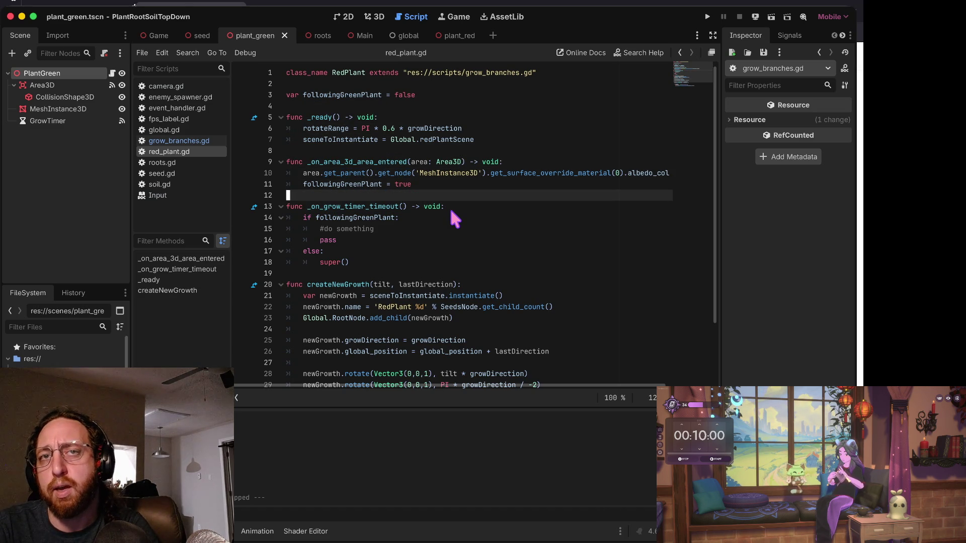
key(Down)
key(Down)
key(Down)
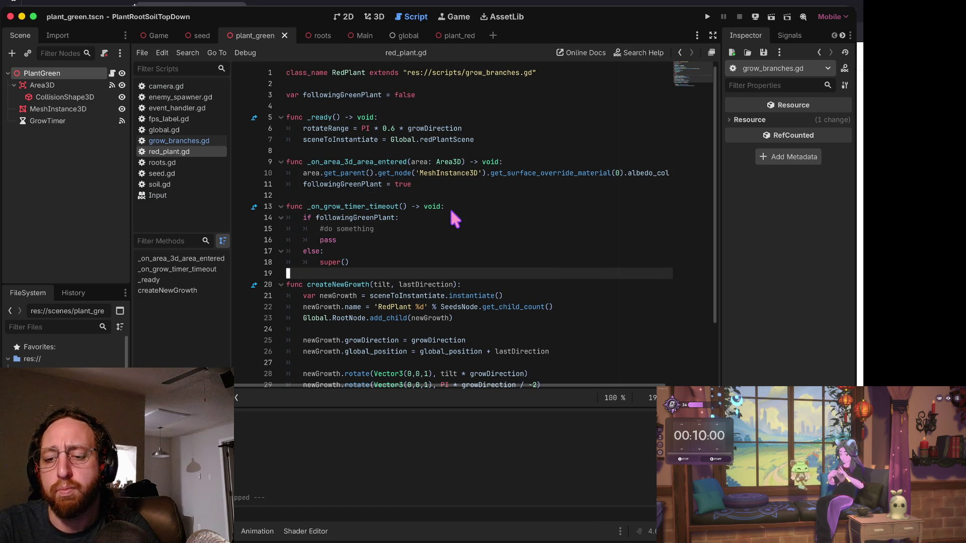
key(Up)
key(Down)
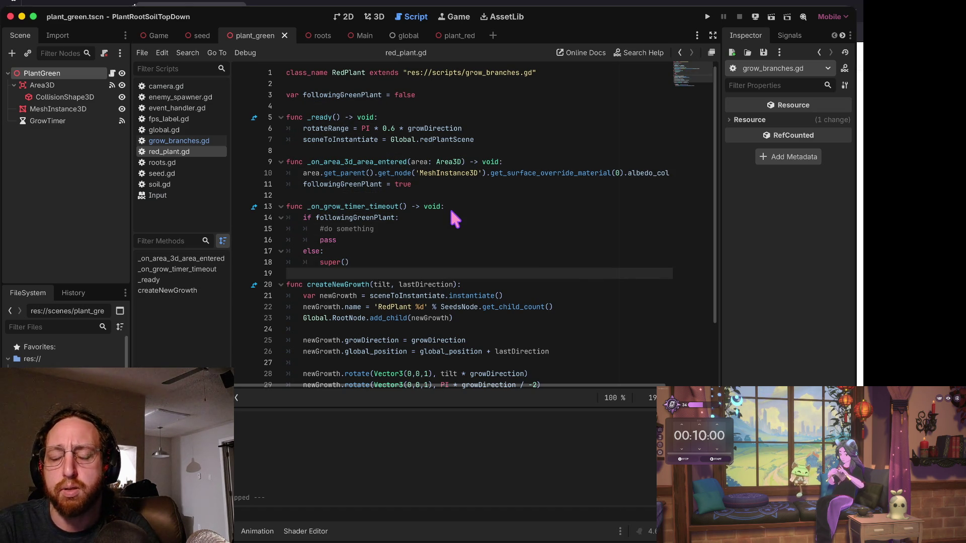
key(Up)
key(Down)
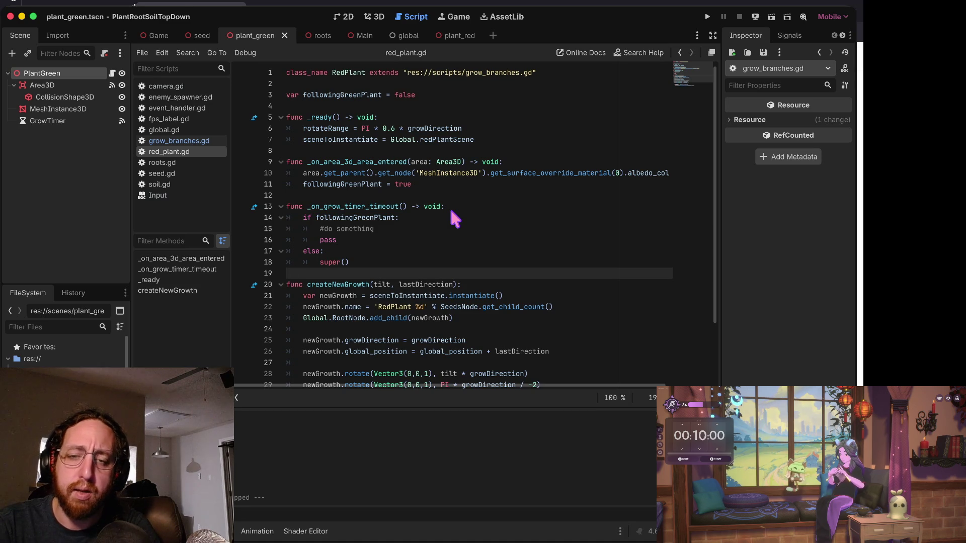
key(Down)
key(Up)
key(Down)
key(Up)
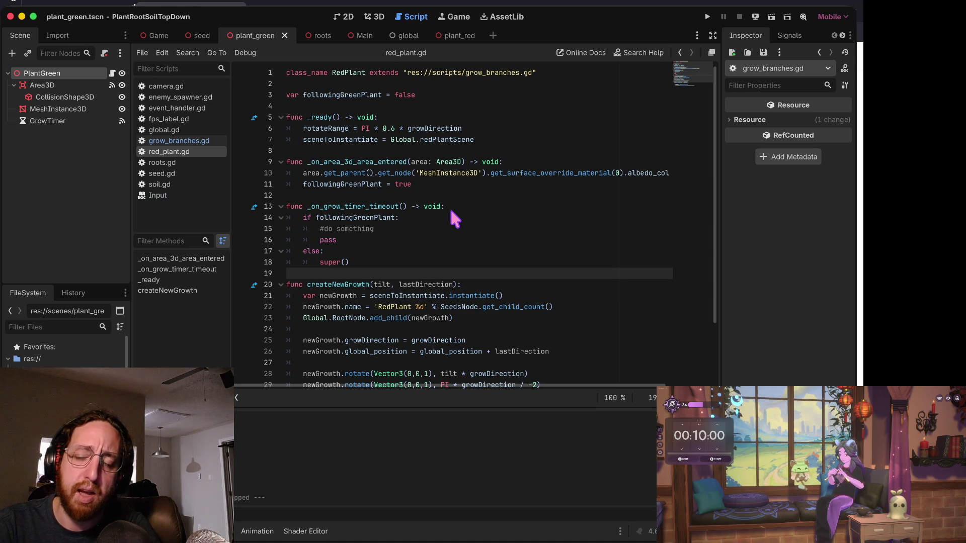
key(Down)
key(Down)
key(Up)
key(Up)
key(Up)
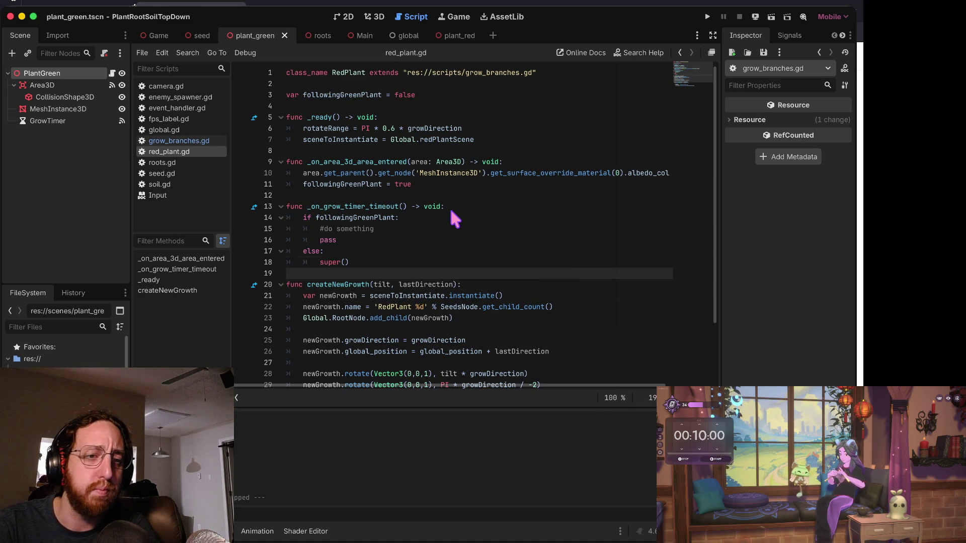
key(Down)
key(Up)
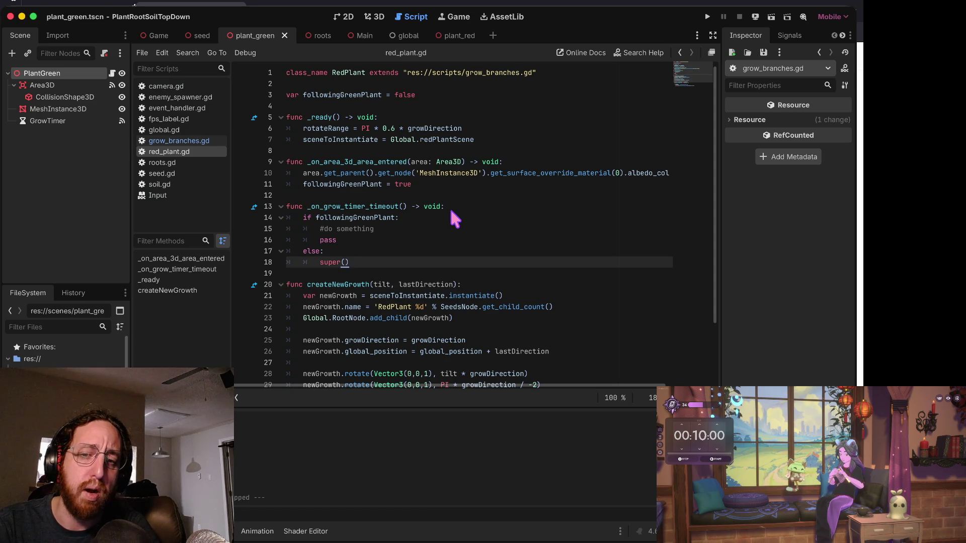
key(Down)
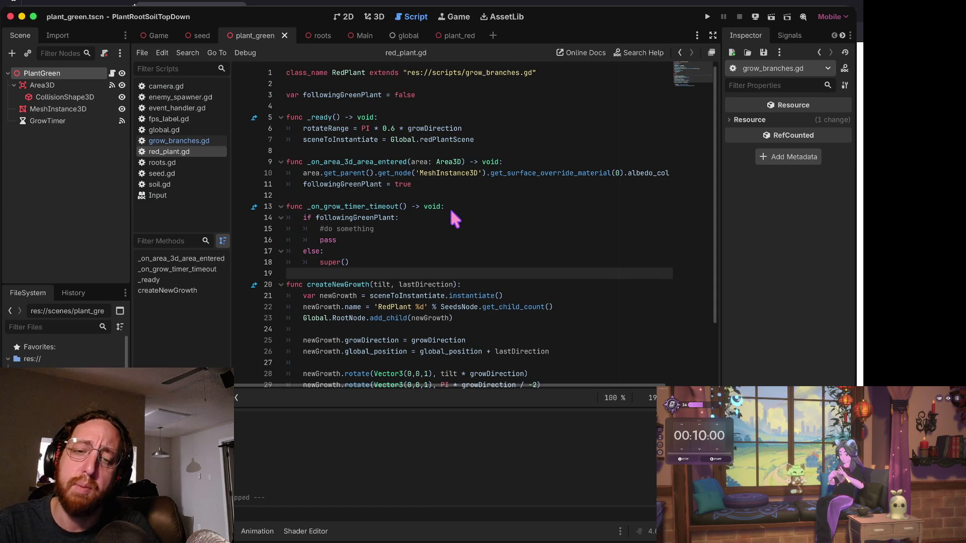
key(Up)
key(Up)
key(Up)
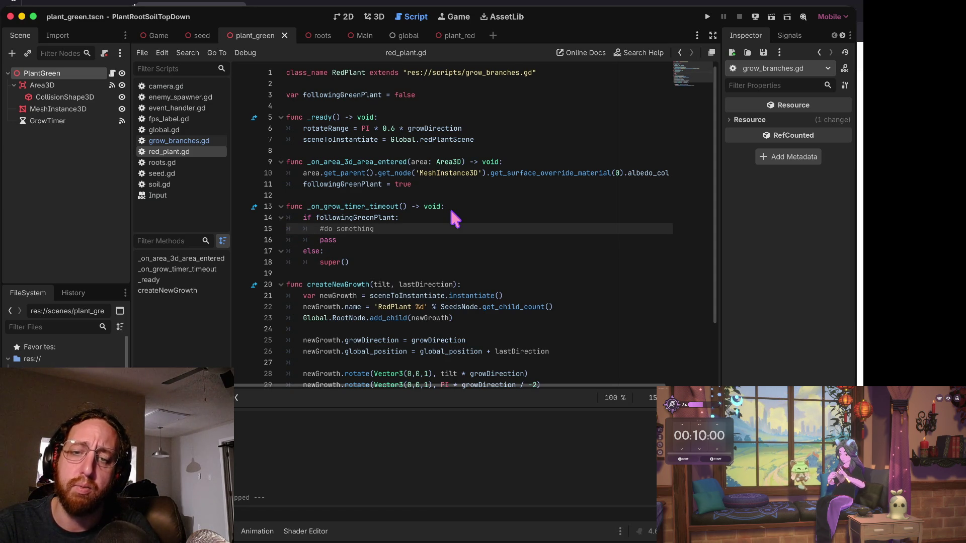
key(Down)
key(Down)
key(Down)
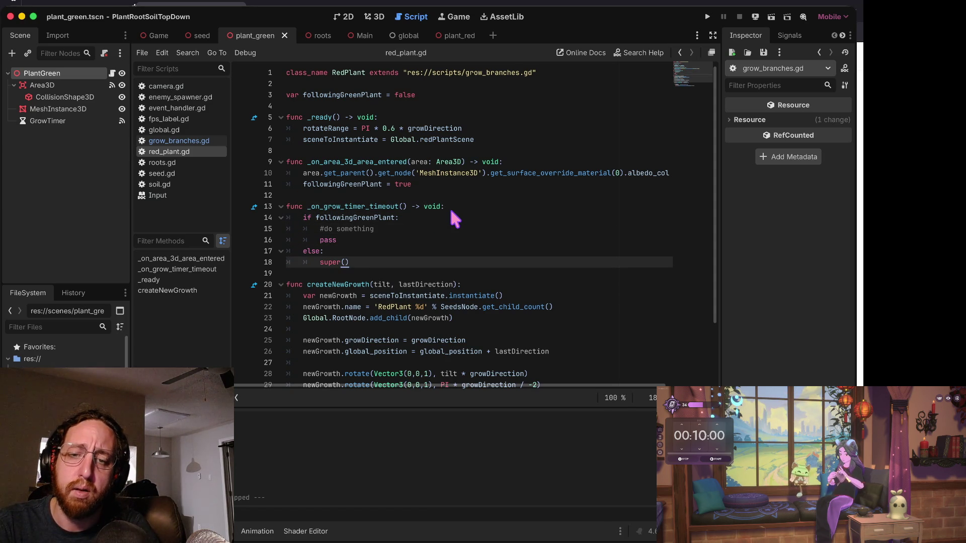
key(Home)
key(Right)
key(Right)
key(Up)
key(Up)
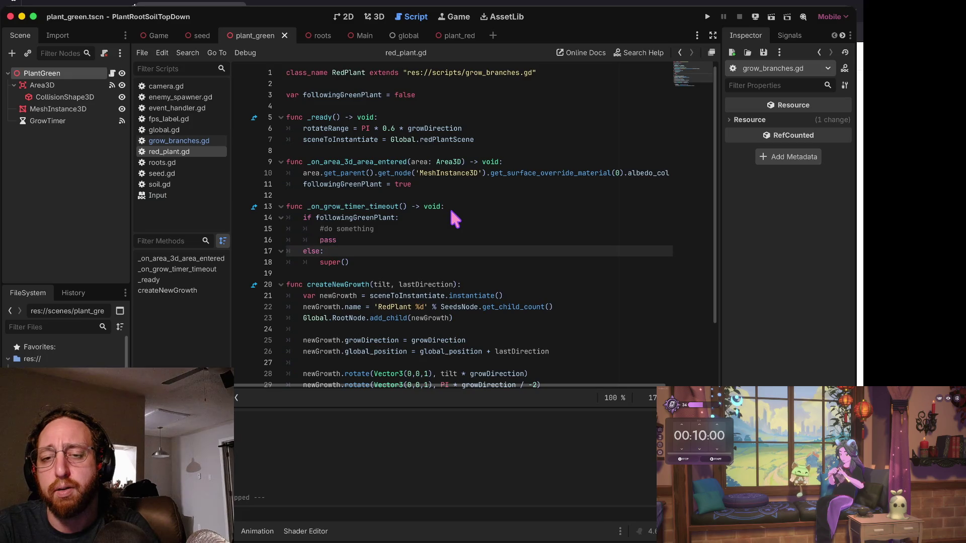
key(Down)
key(Down)
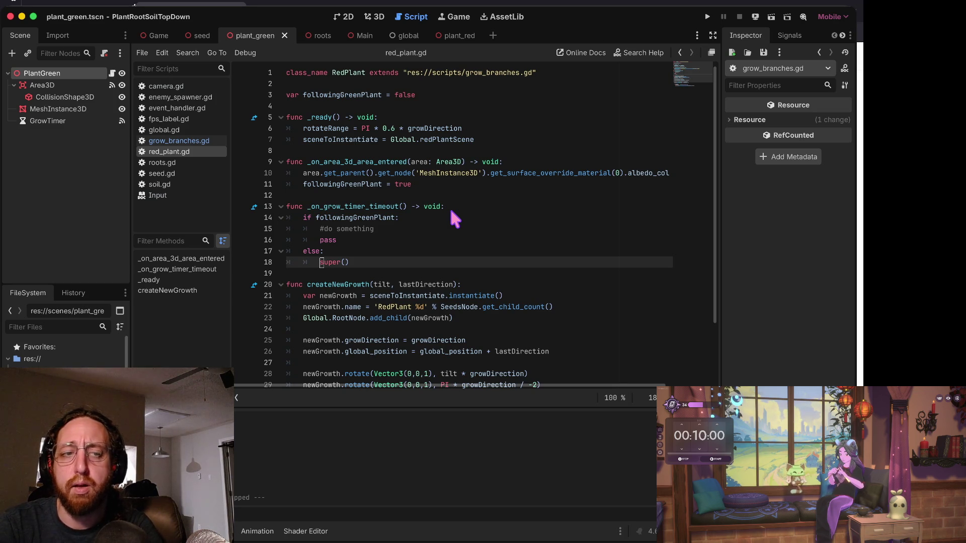
key(Down)
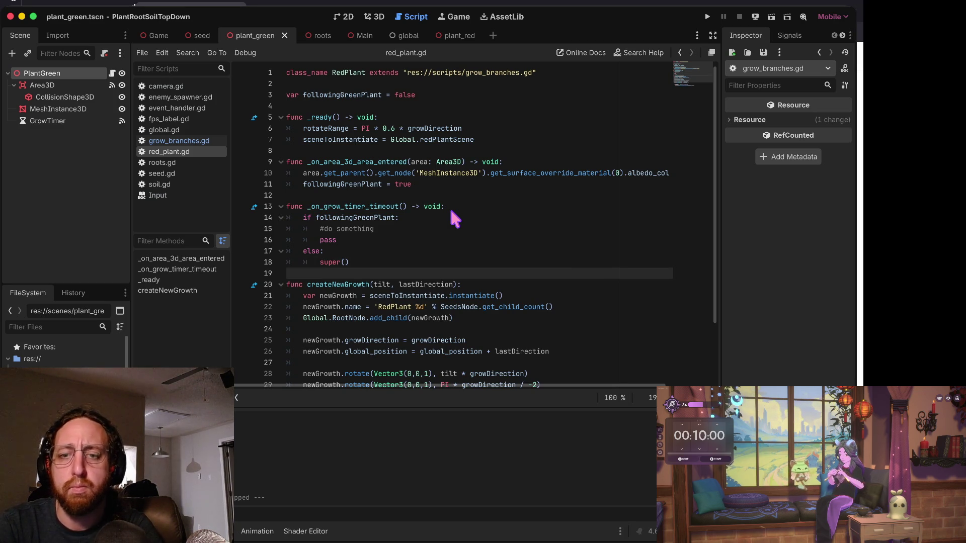
key(Up)
key(Up)
key(Down)
key(Down)
key(Up)
key(Up)
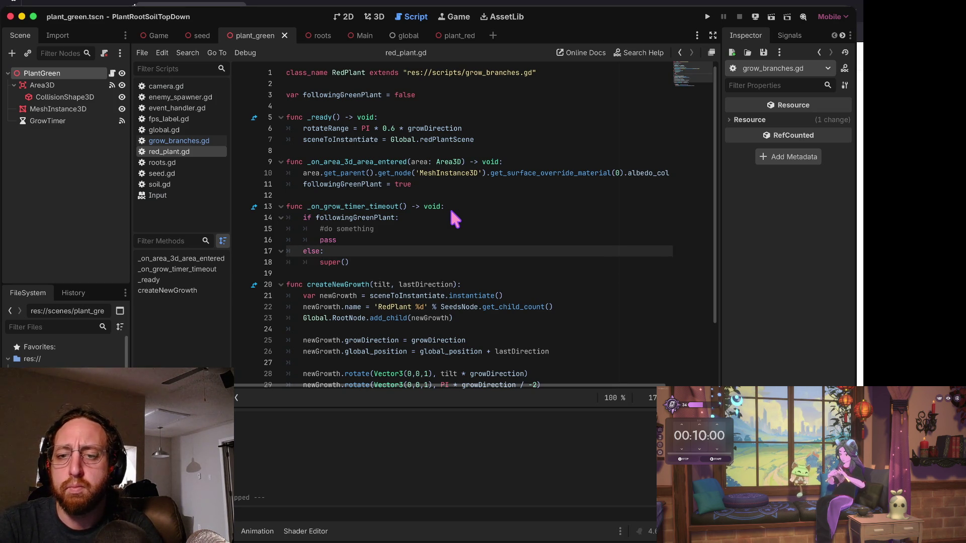
key(Down)
key(Down)
key(Down)
key(Up)
key(Up)
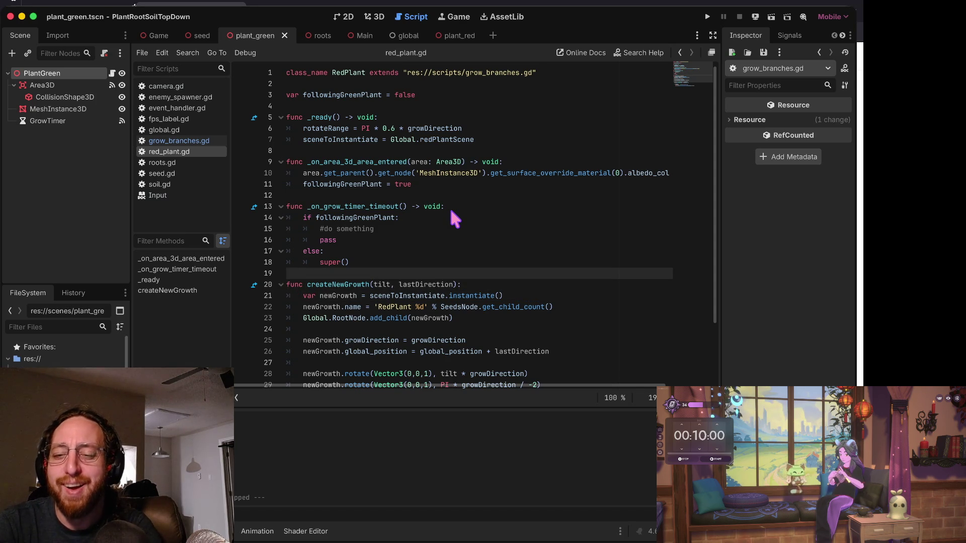
key(Down)
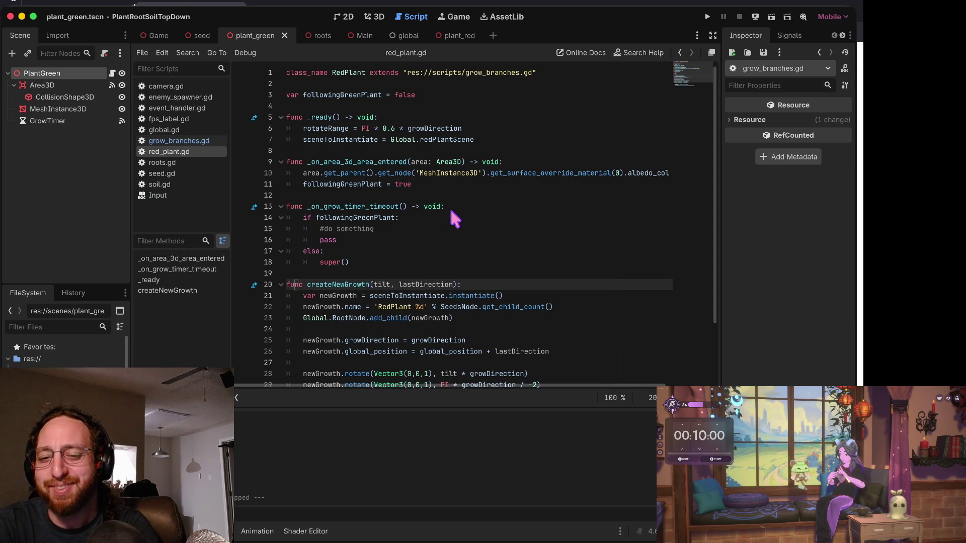
key(Down)
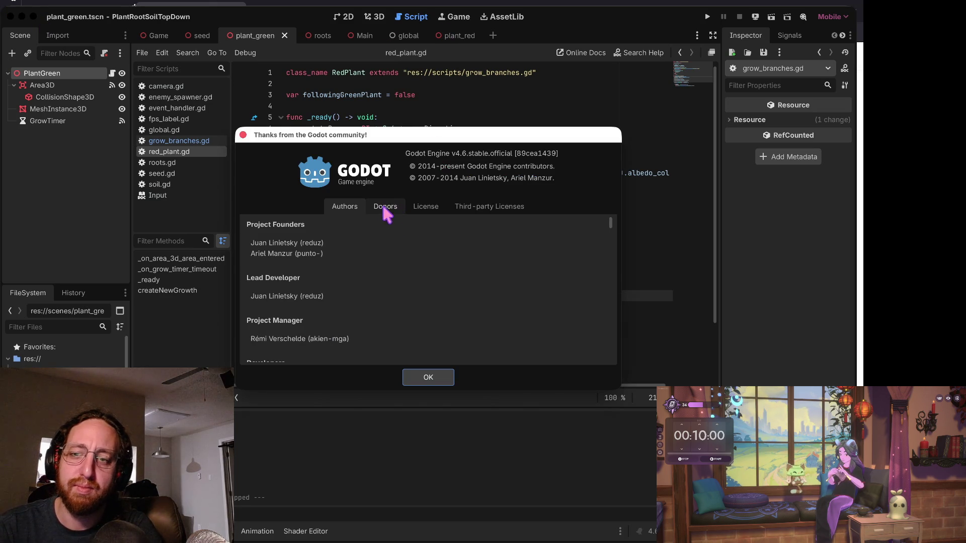
Close the Godot credits window and scan red_plant.gd down to the createNewGrowth signature.
click(422, 379)
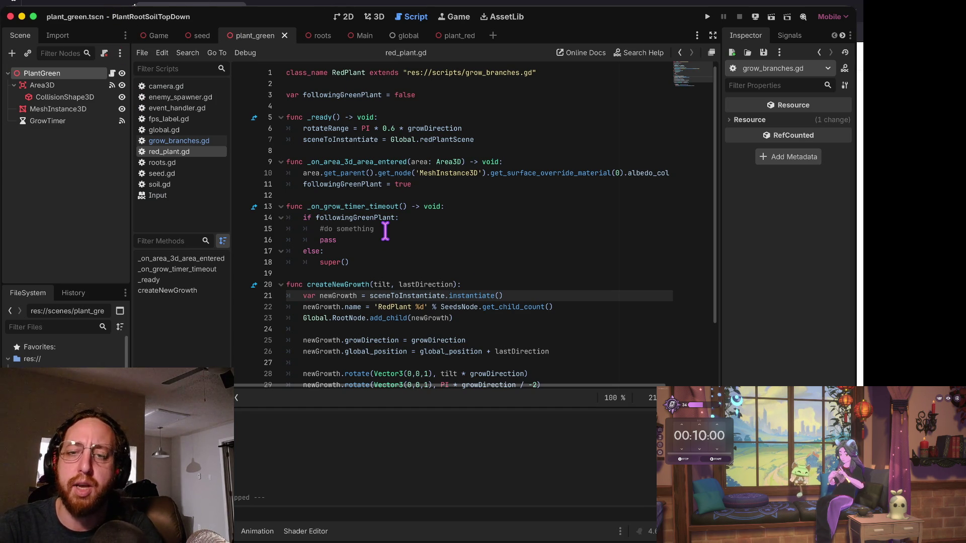
key(Down)
key(Up)
key(Up)
key(Up)
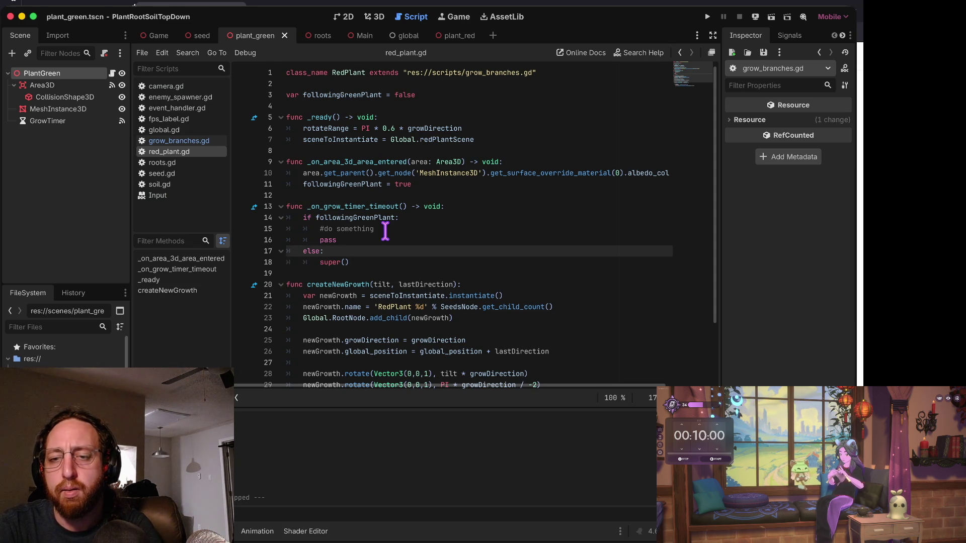
scroll(386, 232, down, 2)
key(Down)
key(Down)
key(Up)
key(Up)
key(Up)
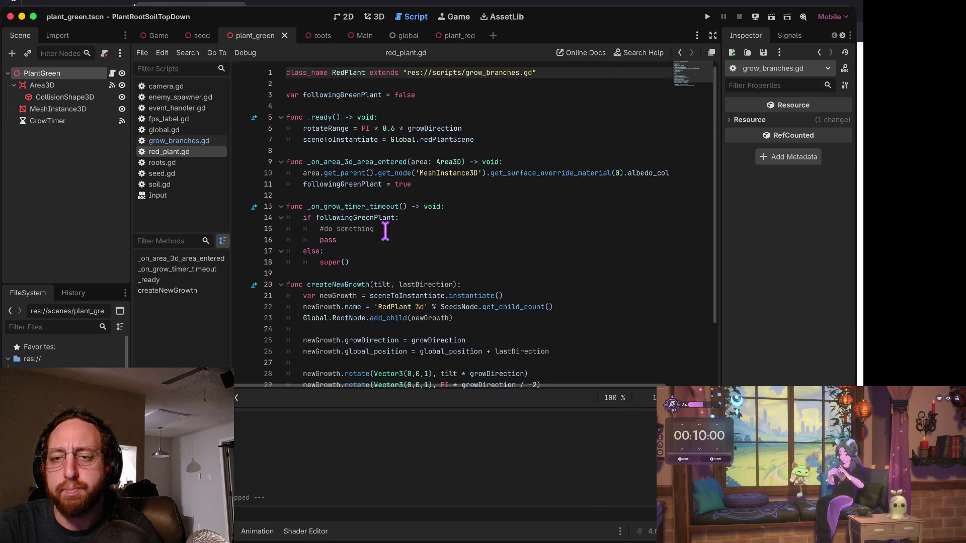
key(Down)
key(Down)
key(Down)
key(Up)
key(Up)
key(Up)
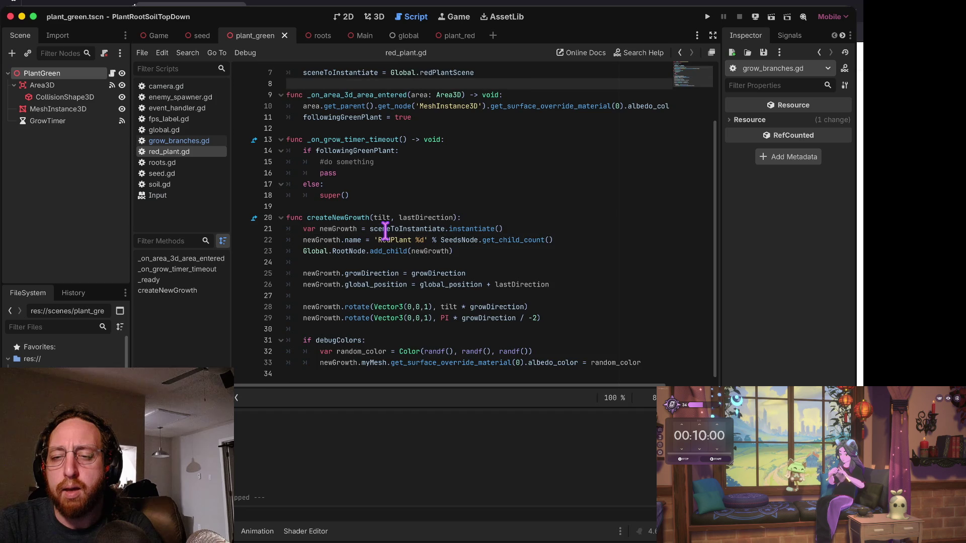
key(Down)
key(Down)
key(Down)
key(Up)
key(Up)
key(Up)
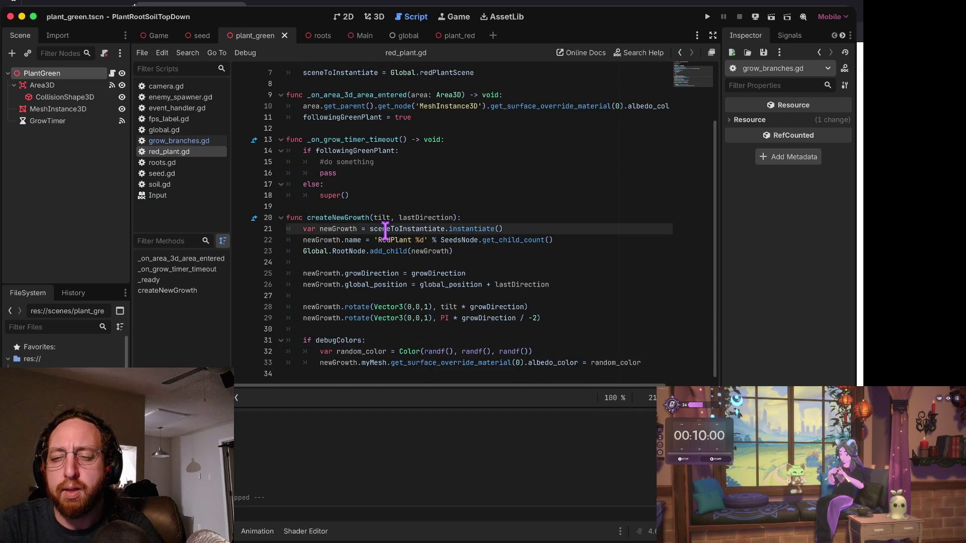
key(Down)
key(Down)
key(Down)
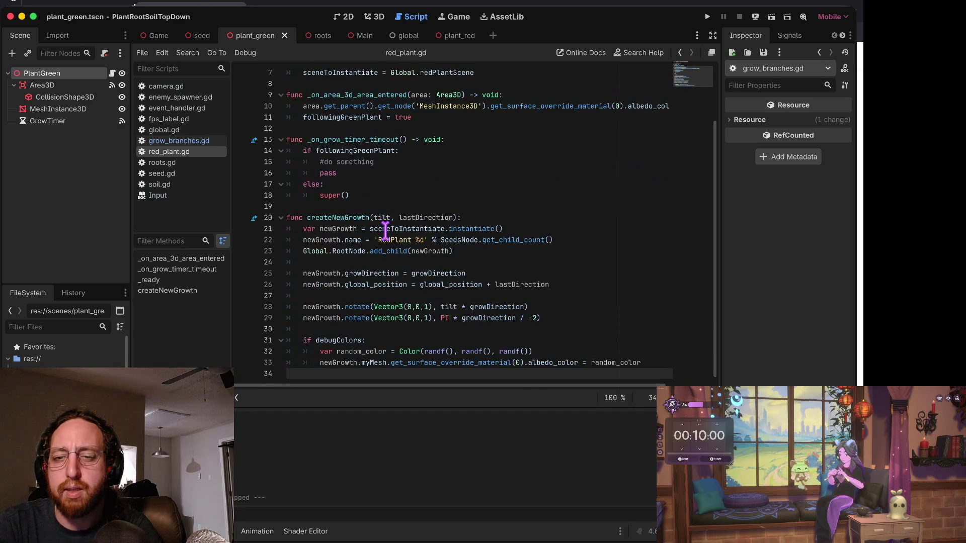
key(Up)
key(Up)
key(Up)
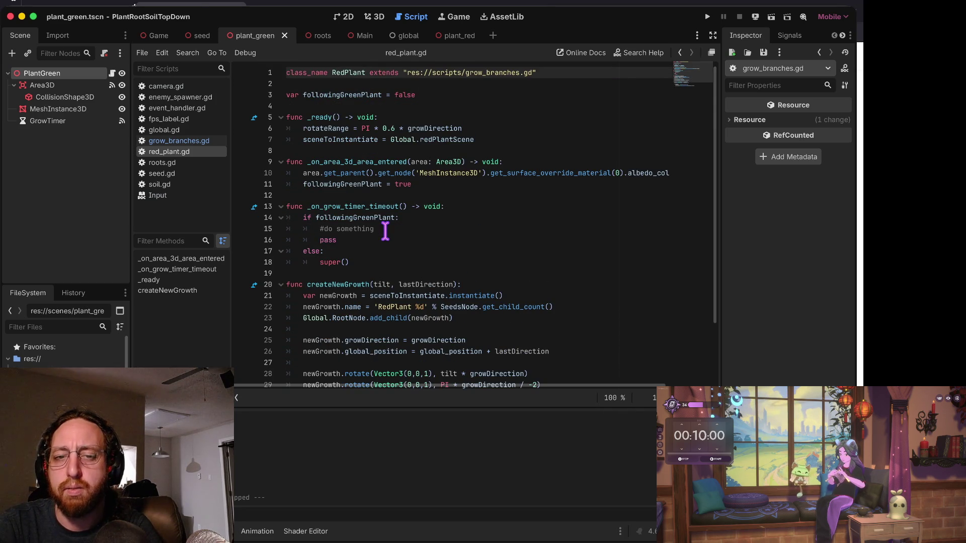
key(Down)
key(Down)
key(Down)
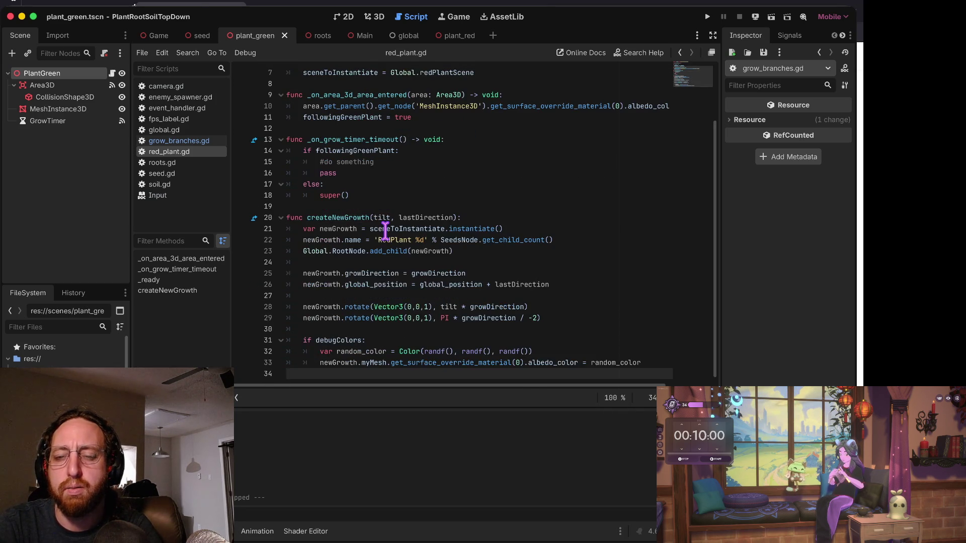
key(Up)
key(Up)
key(Up)
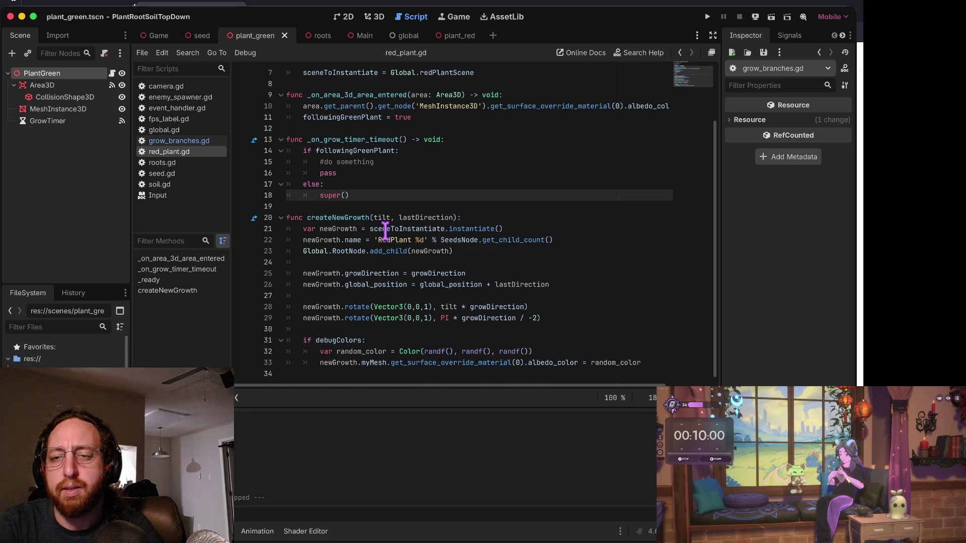
key(Down)
key(Down)
key(Down)
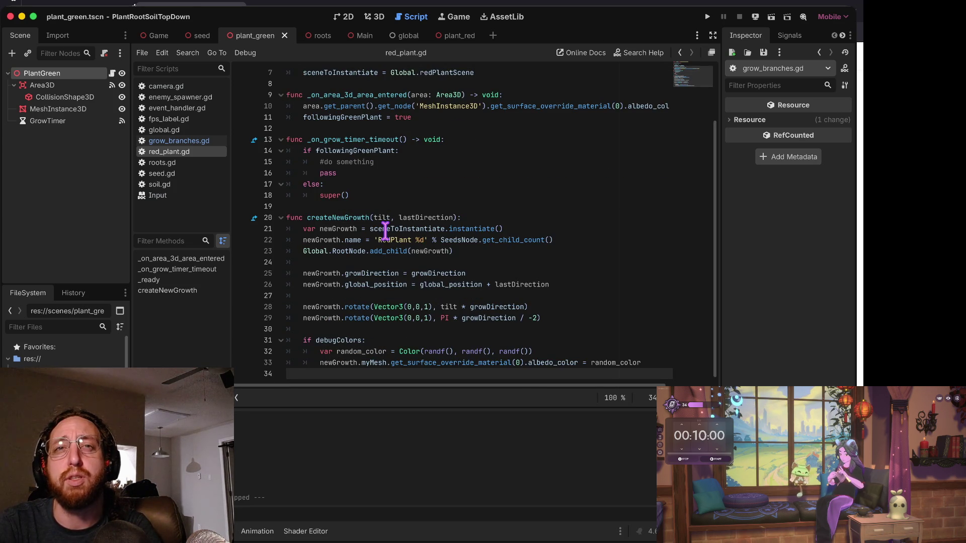
key(Up)
key(Up)
key(Up)
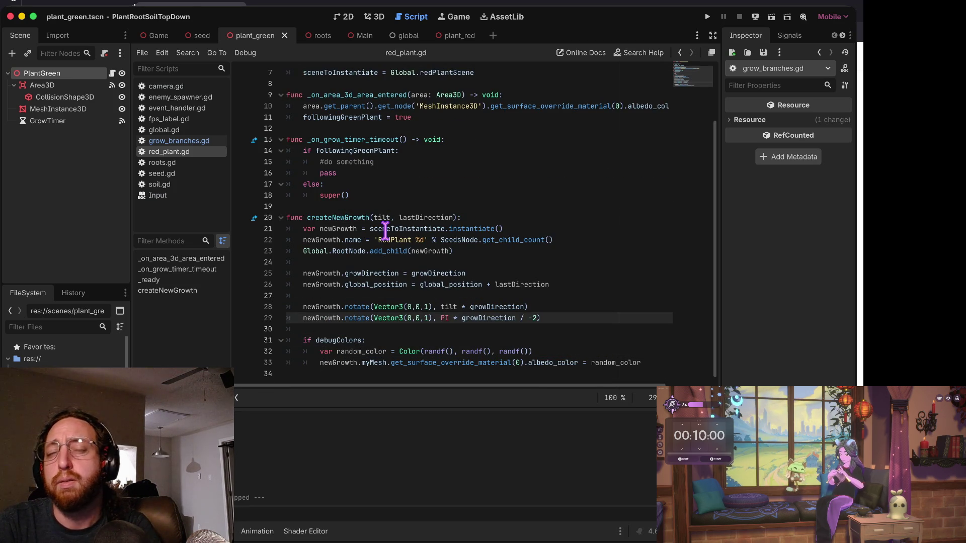
key(Up)
key(Up)
key(Up)
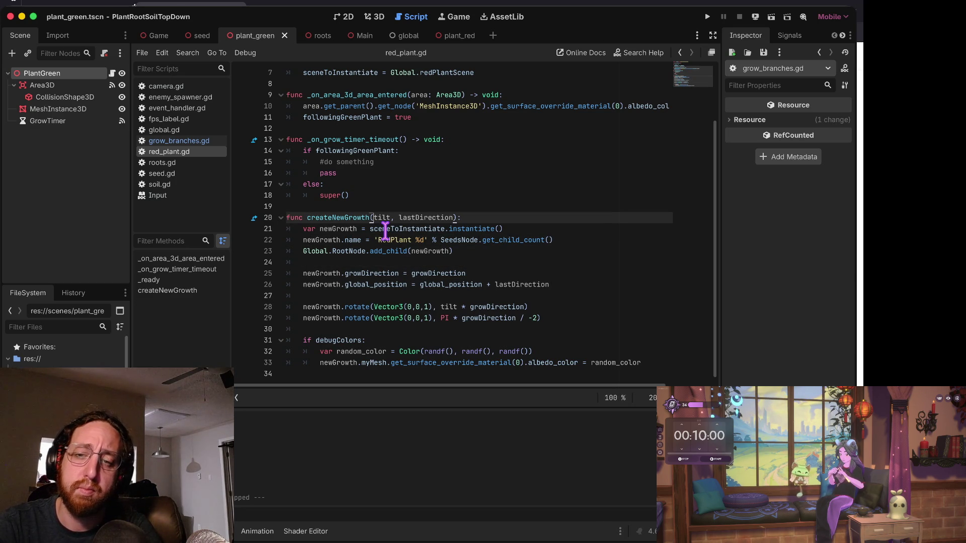
key(alt+Left)
key(alt+Right)
key(alt+Right)
key(alt+Right)
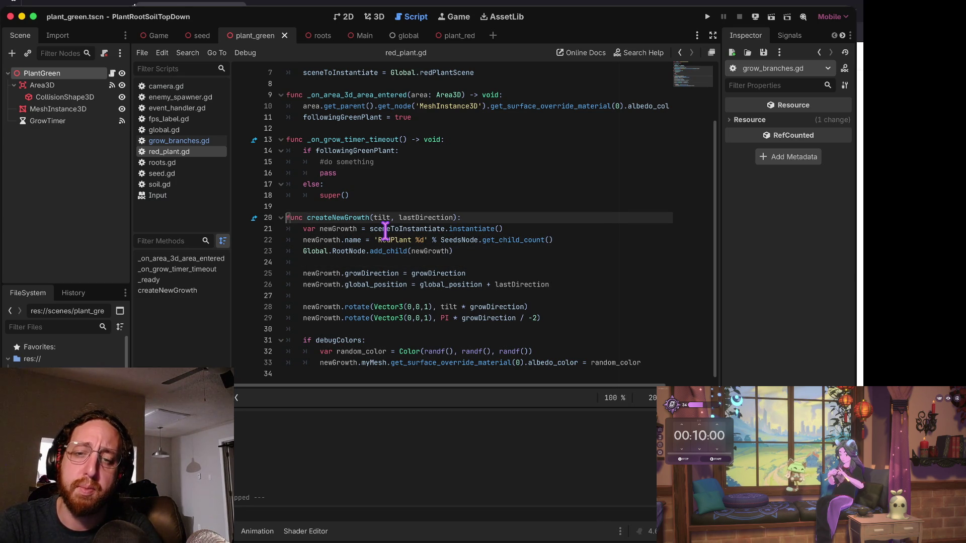
key(alt+Right)
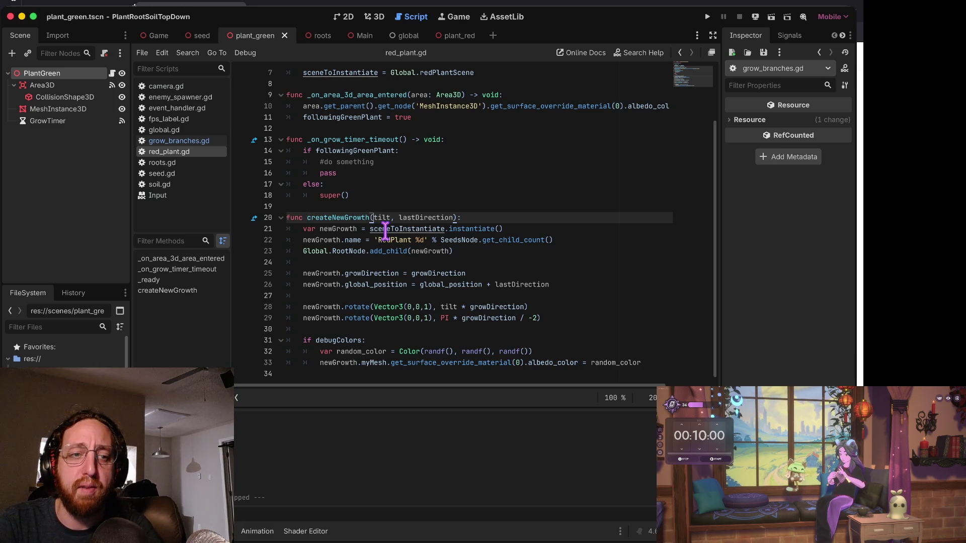
Run the game and drop three seeds in the soil to grow green and red plants.
key(super+b)
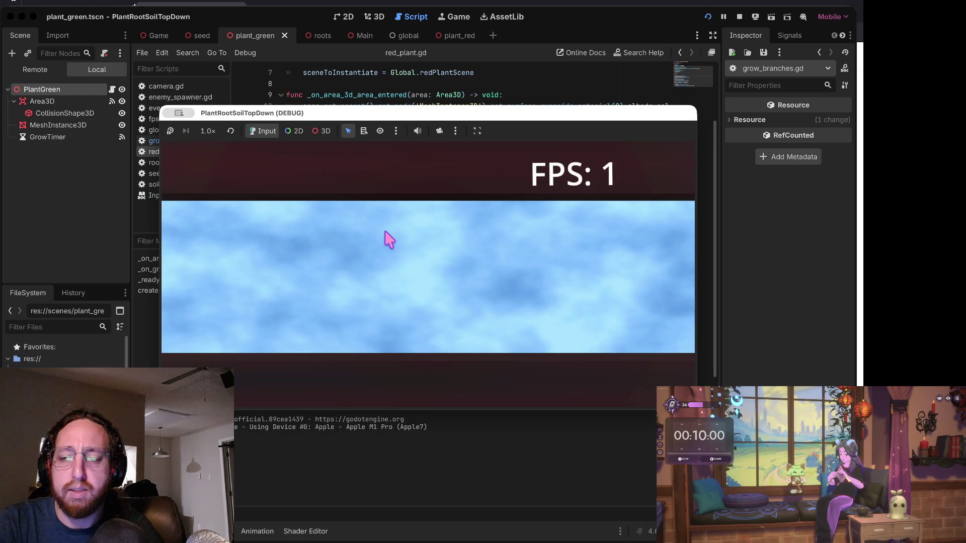
click(381, 297)
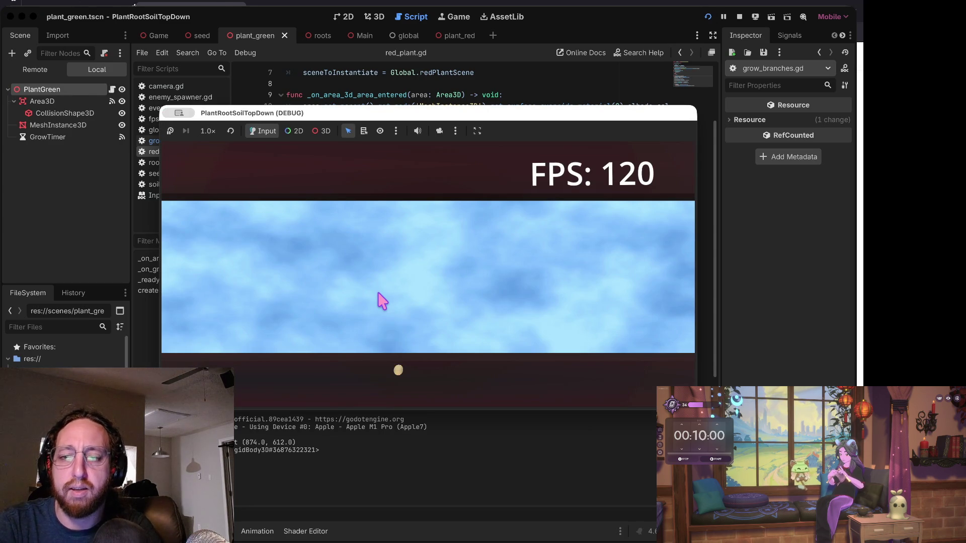
click(485, 304)
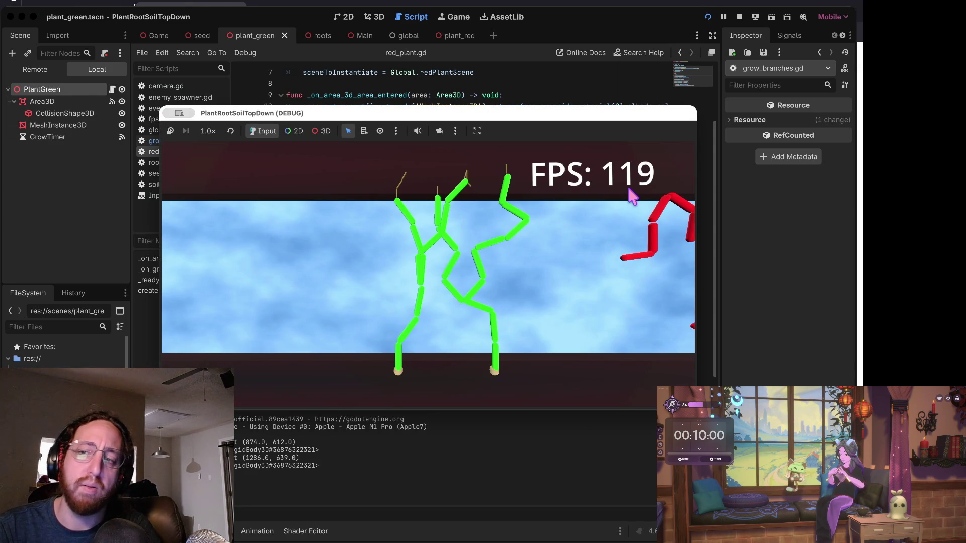
click(271, 304)
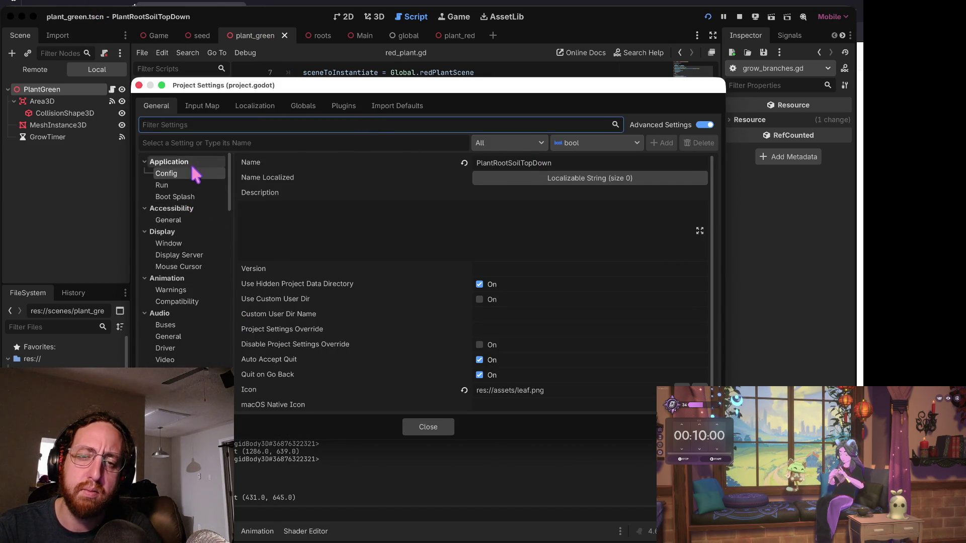
Browse the Run, Boot Splash, accessibility, Window and display server project settings.
click(166, 185)
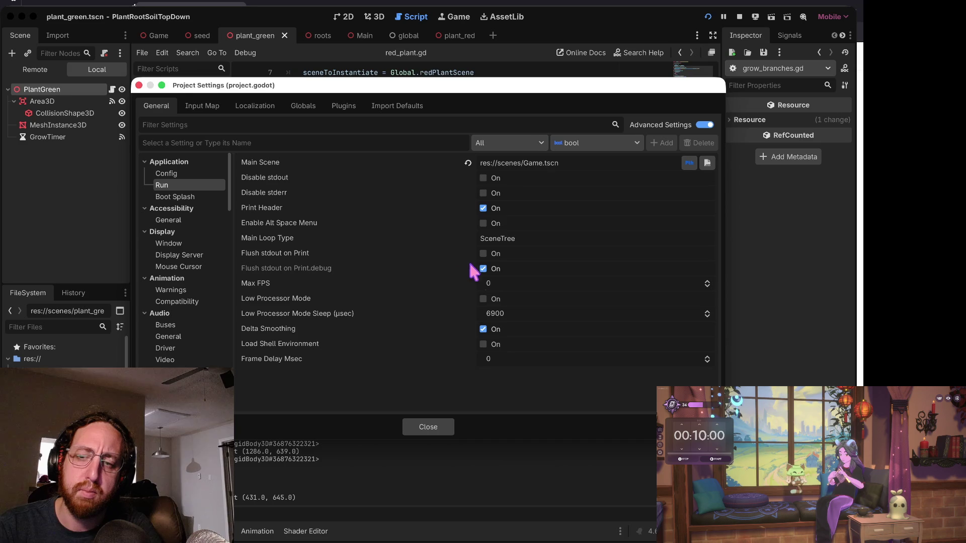
click(170, 197)
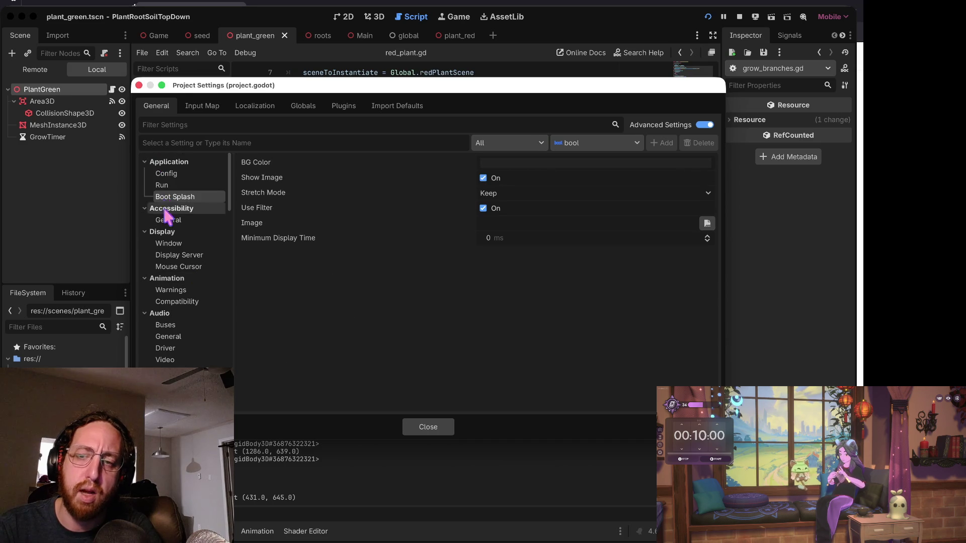
click(175, 221)
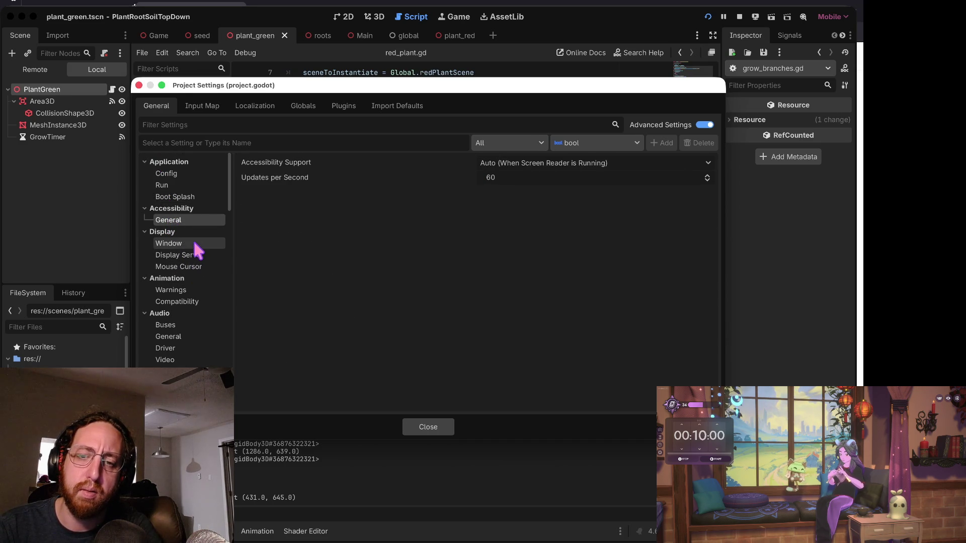
click(191, 242)
scroll(345, 303, down, 5)
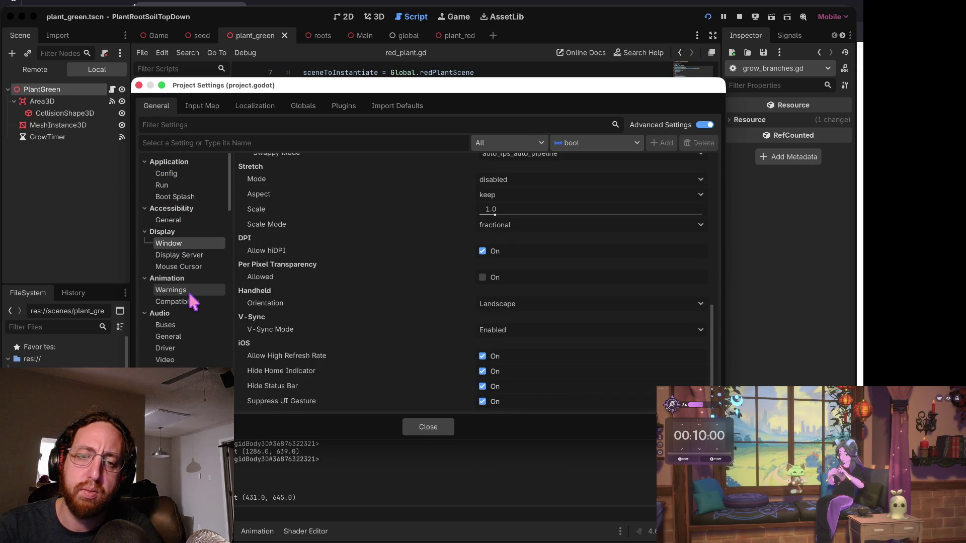
click(185, 256)
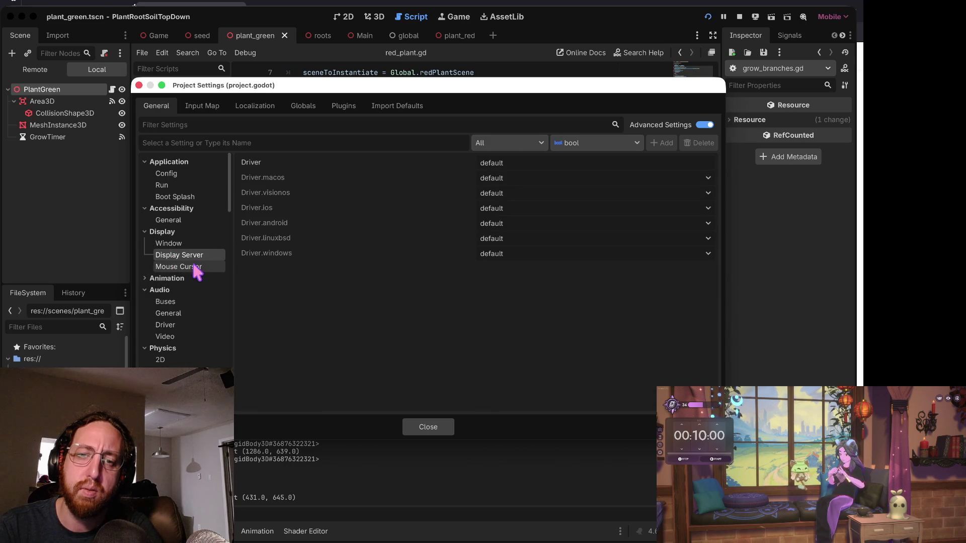
Filter settings by 'frame' and inspect Frame Pacing, Frame Delay Msec and rendering categories.
click(204, 120)
text(frame)
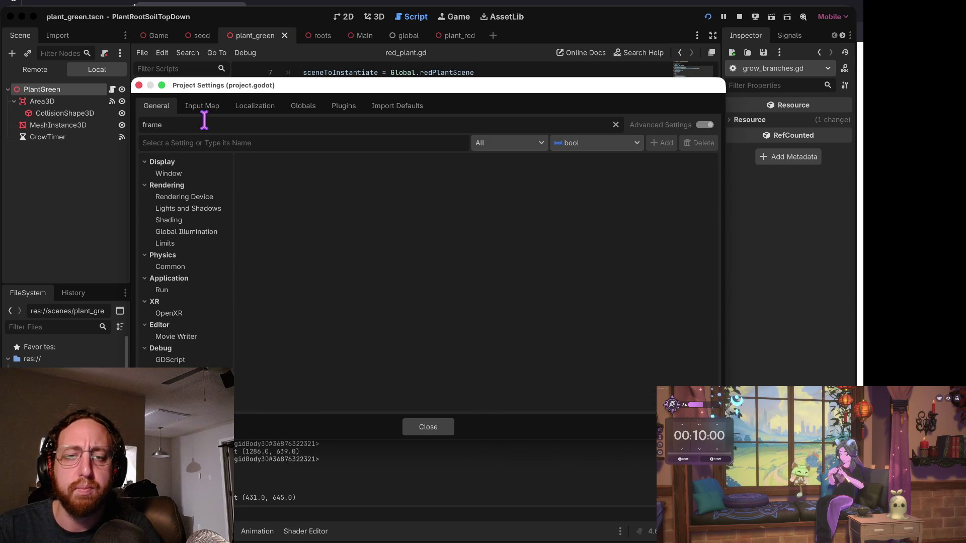
click(188, 172)
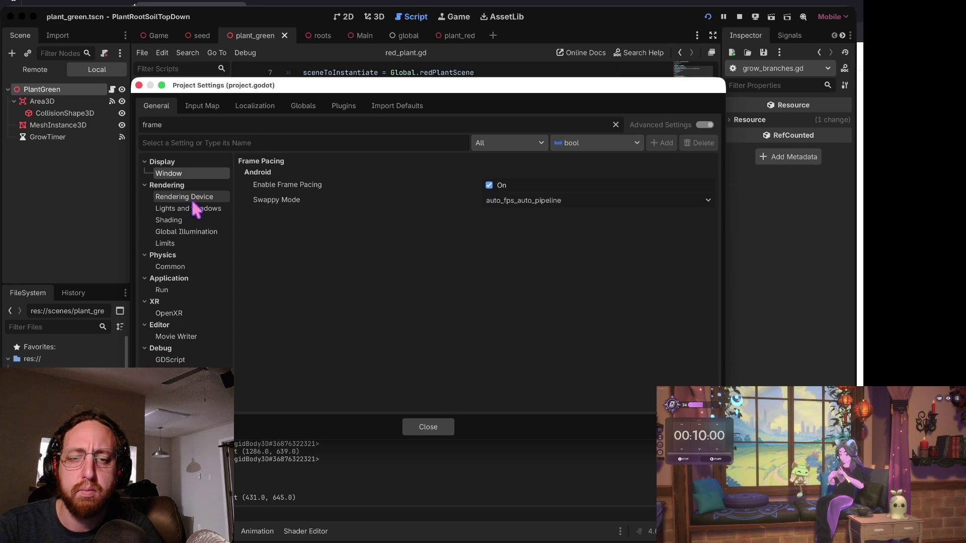
click(164, 286)
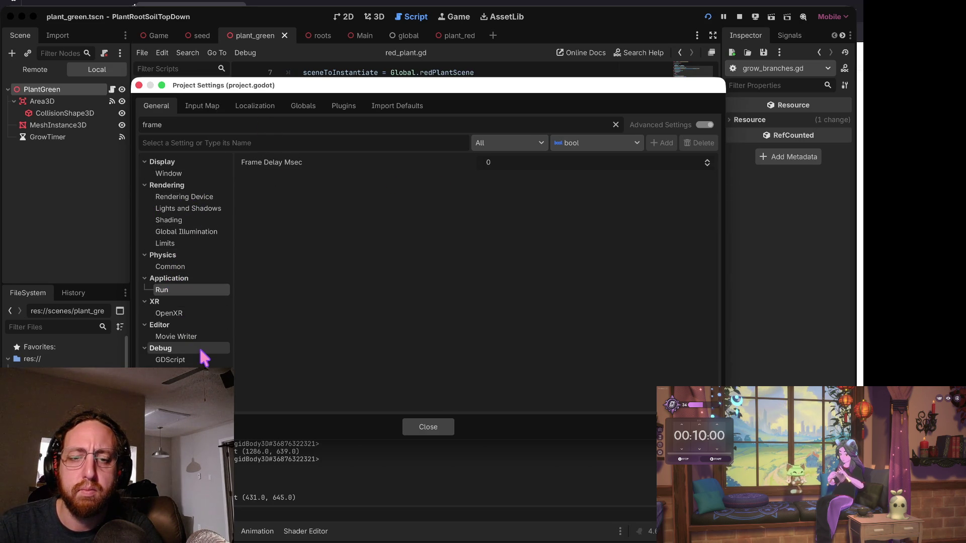
click(187, 197)
click(185, 207)
click(187, 220)
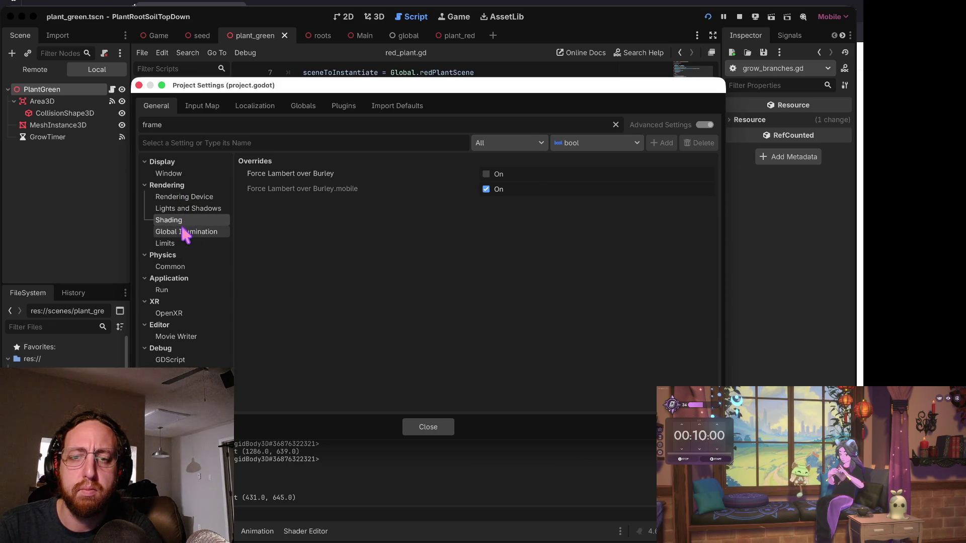
click(186, 231)
click(185, 243)
click(183, 232)
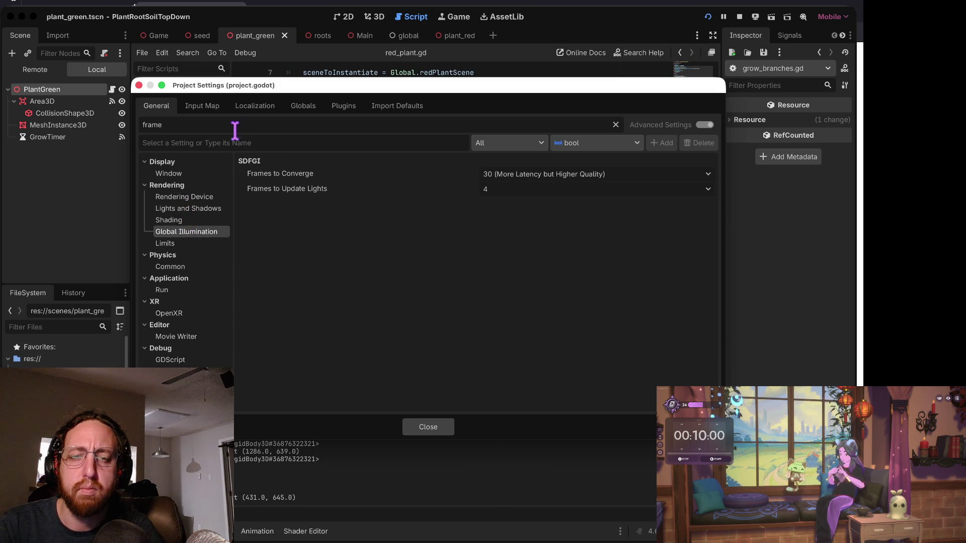
Uncheck Enable Frame Pacing and close Project Settings.
click(186, 182)
click(184, 174)
click(192, 183)
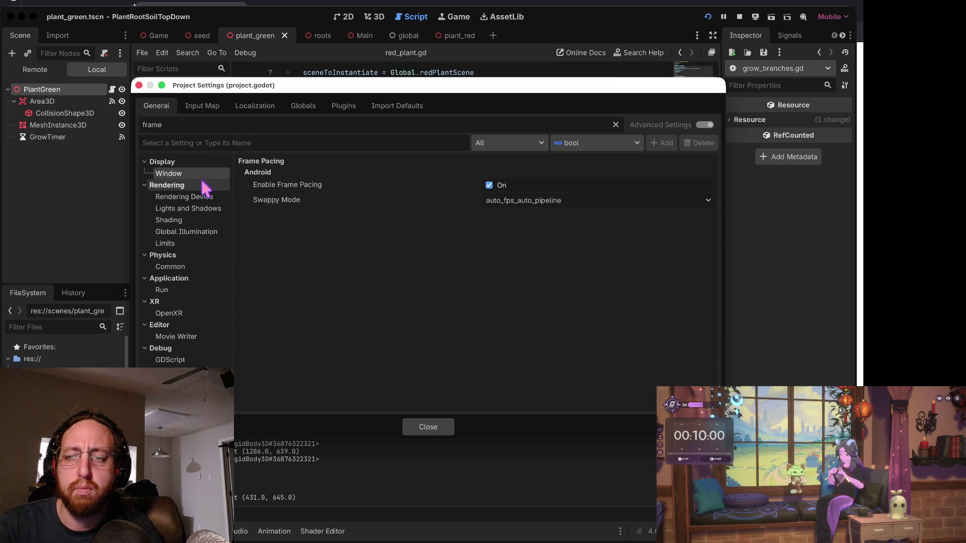
click(491, 186)
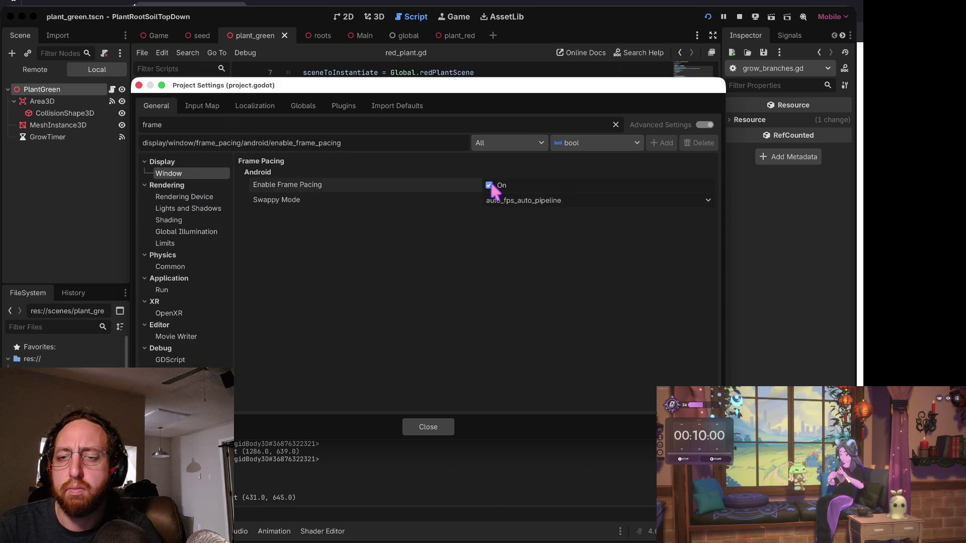
click(428, 427)
Run the game again, plant one seed, then stop the game.
key(super+b)
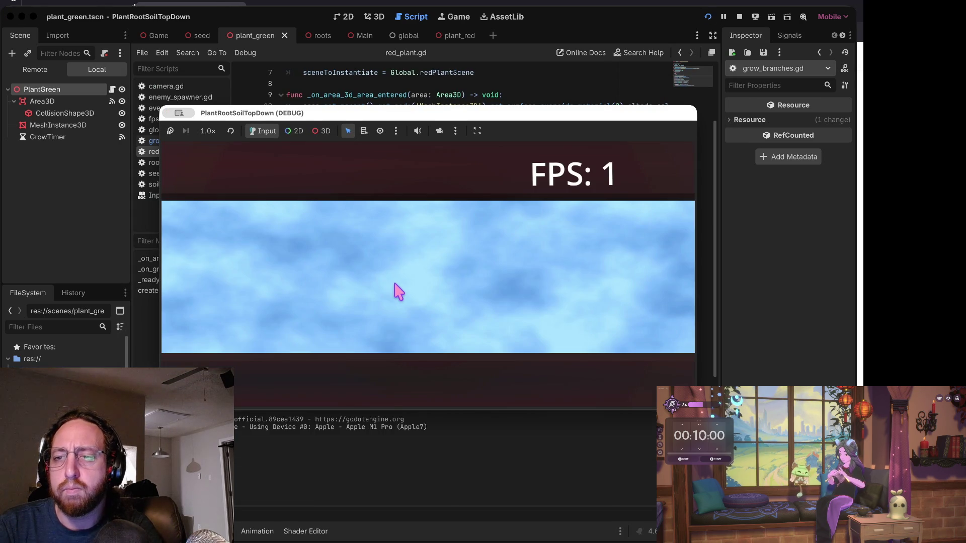
click(395, 287)
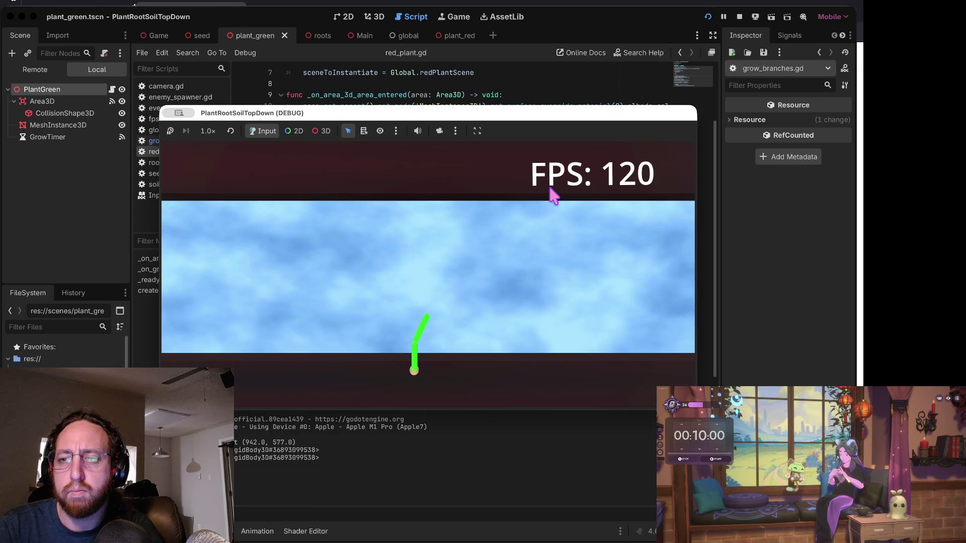
click(739, 16)
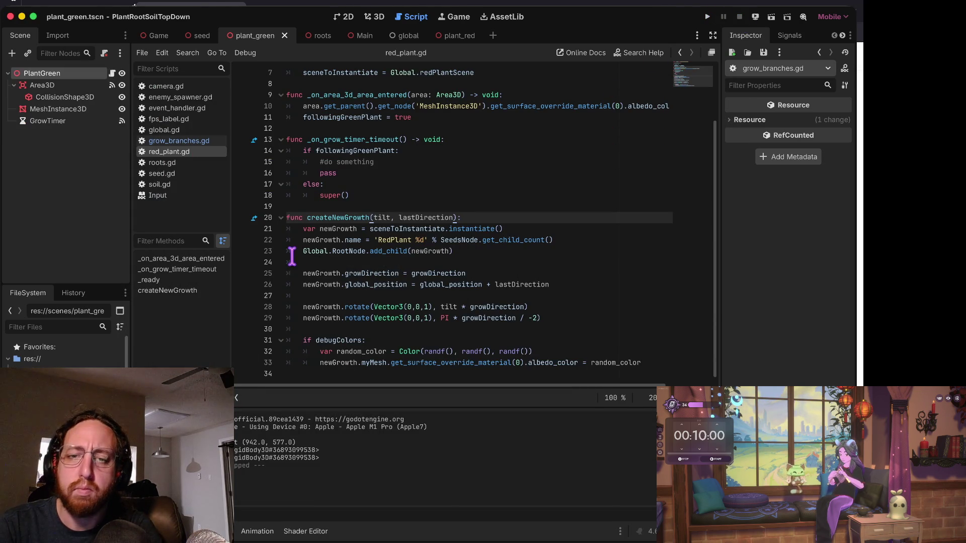
key(ctrl+Right)
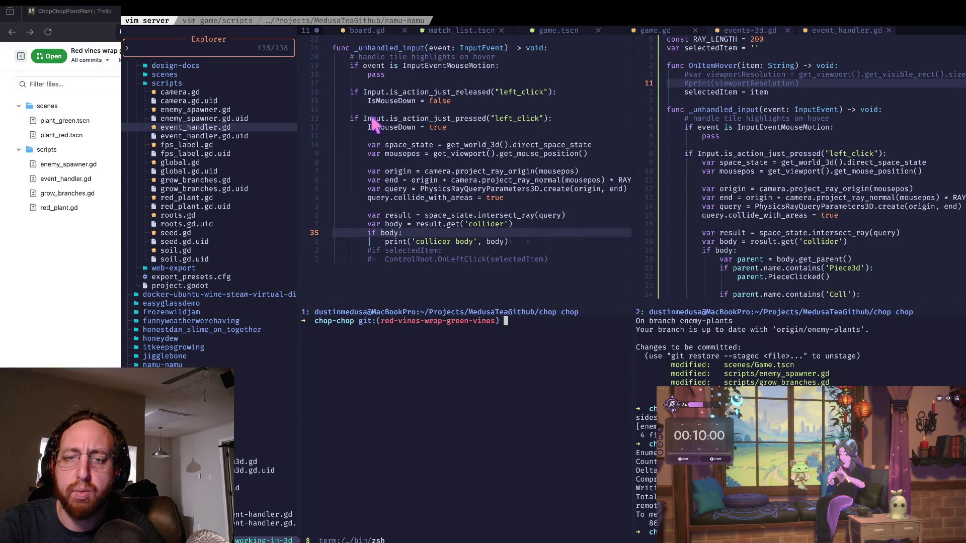
Grep the project for '120' in Neovim and open the web-export index.js match.
click(336, 206)
key(space)
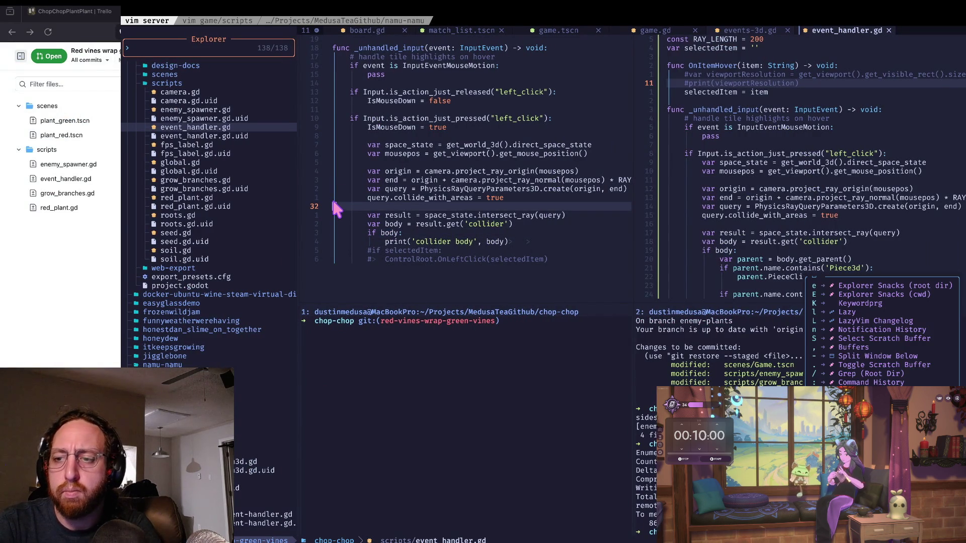
text(/)
text(`10)
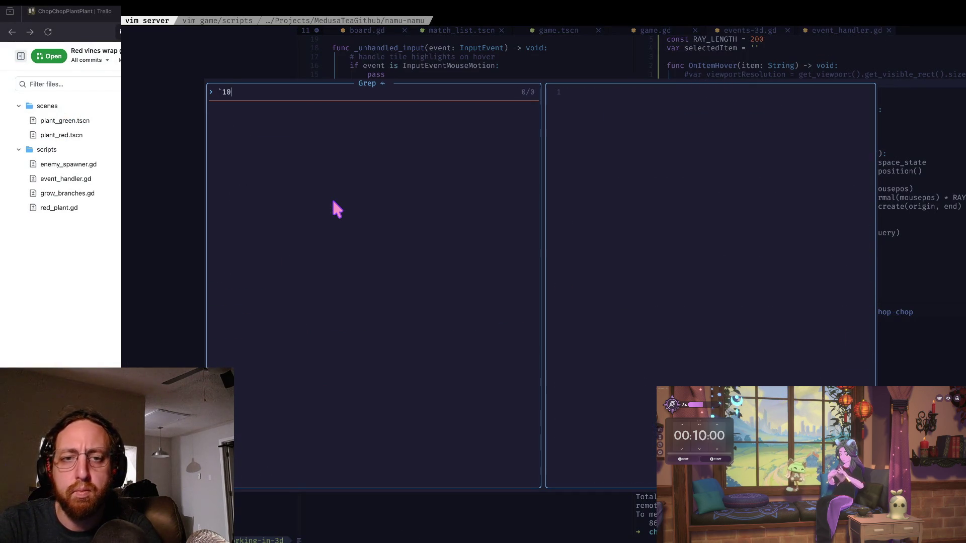
key(BackSpace)
key(BackSpace)
key(BackSpace)
text(120)
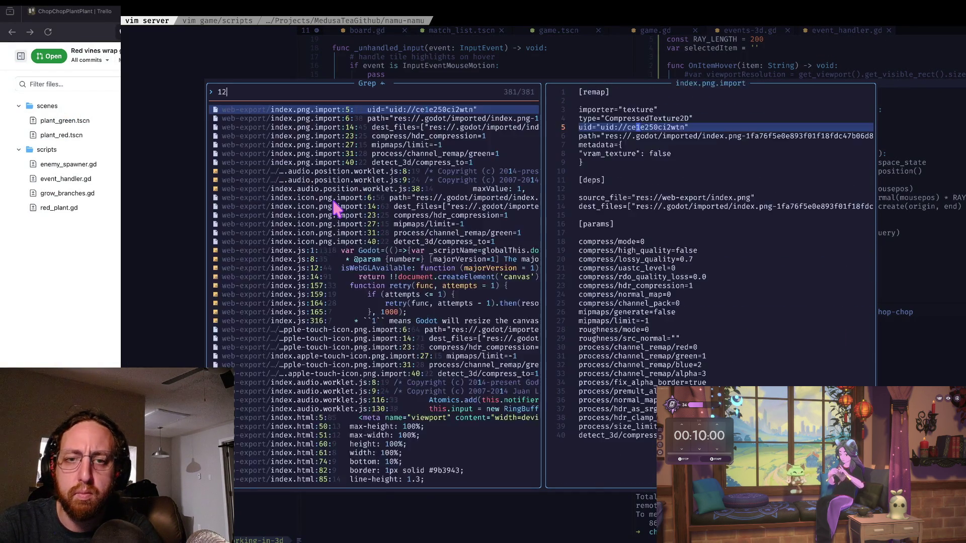
key(Return)
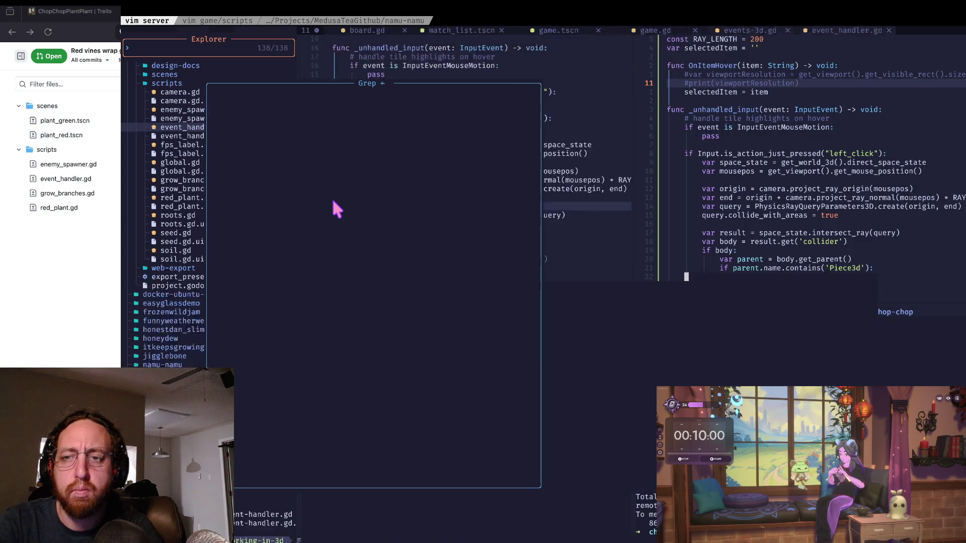
Quit index.js with :q and switch back to the Godot editor.
text(0)
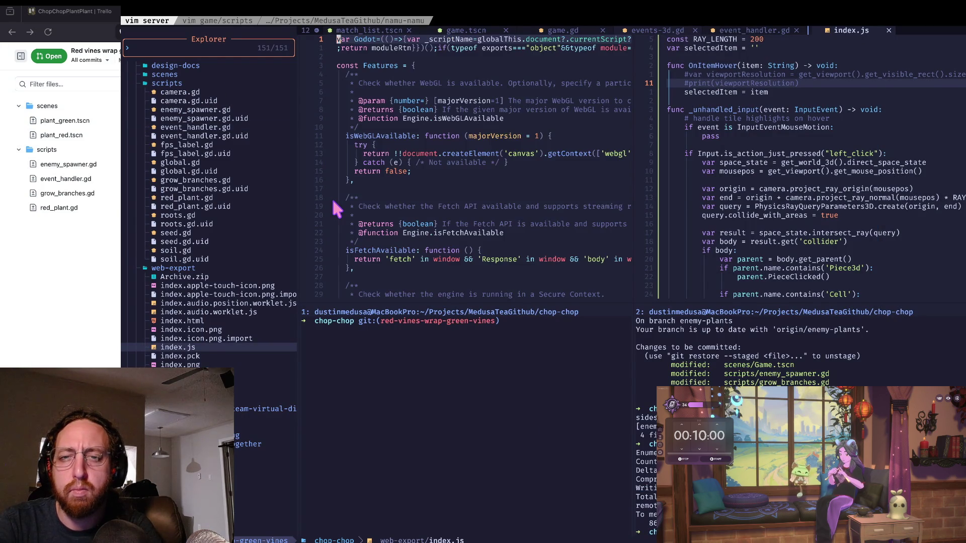
text(:q)
key(Return)
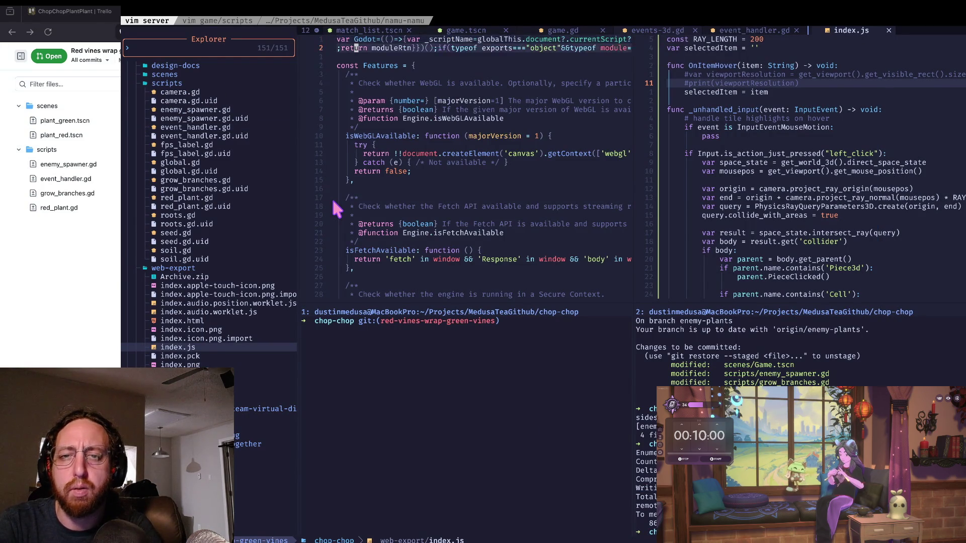
key(super+Tab)
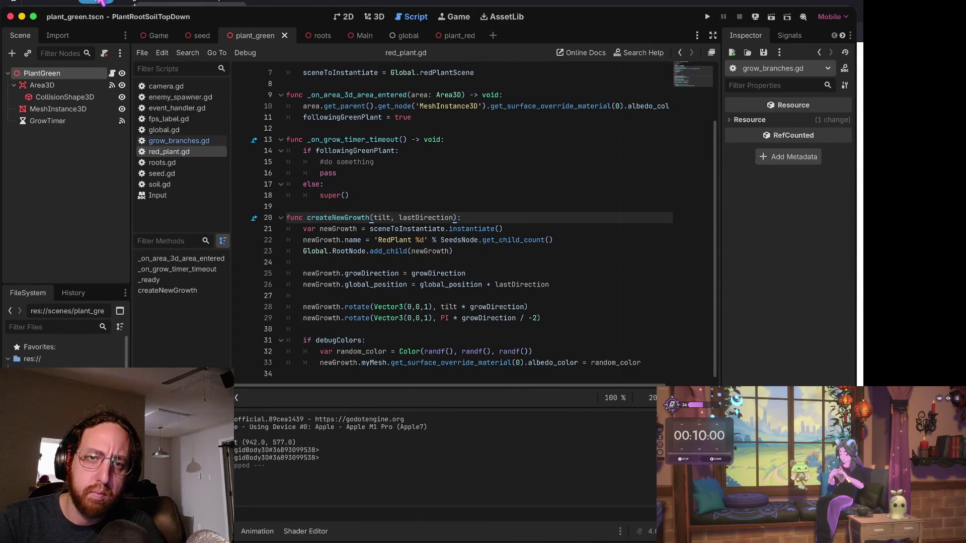
Clear the Project Settings filter, browse down to Application > Config, then close the dialog.
click(103, 22)
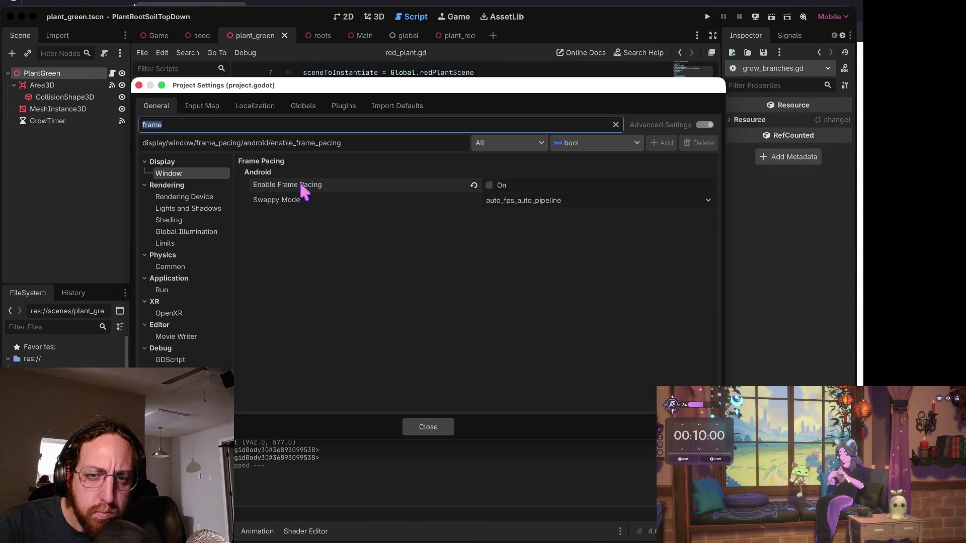
key(BackSpace)
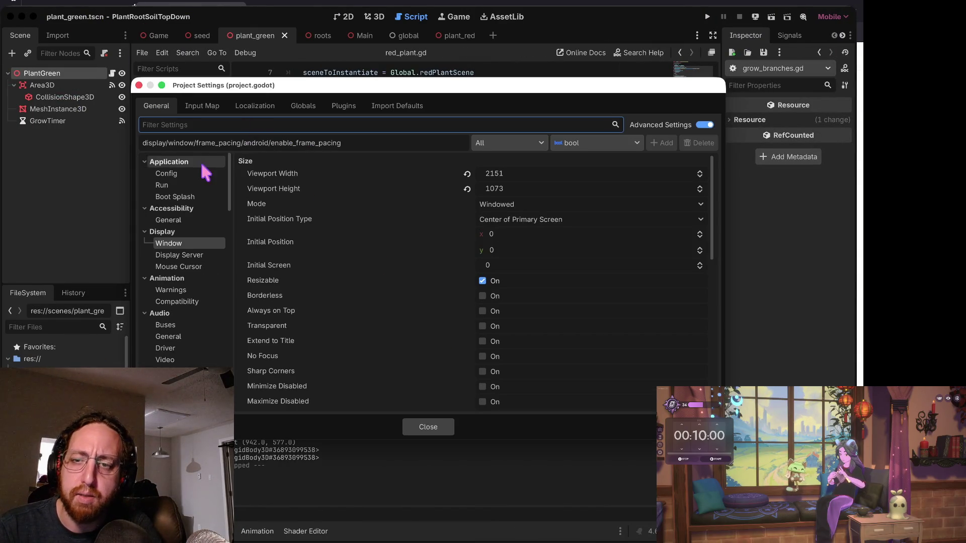
scroll(412, 244, down, 5)
scroll(412, 237, down, 5)
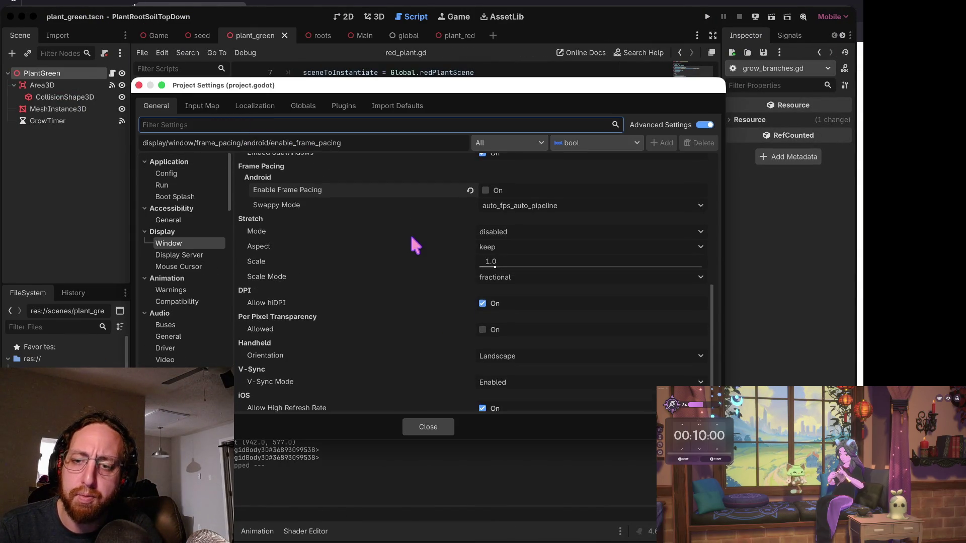
click(196, 173)
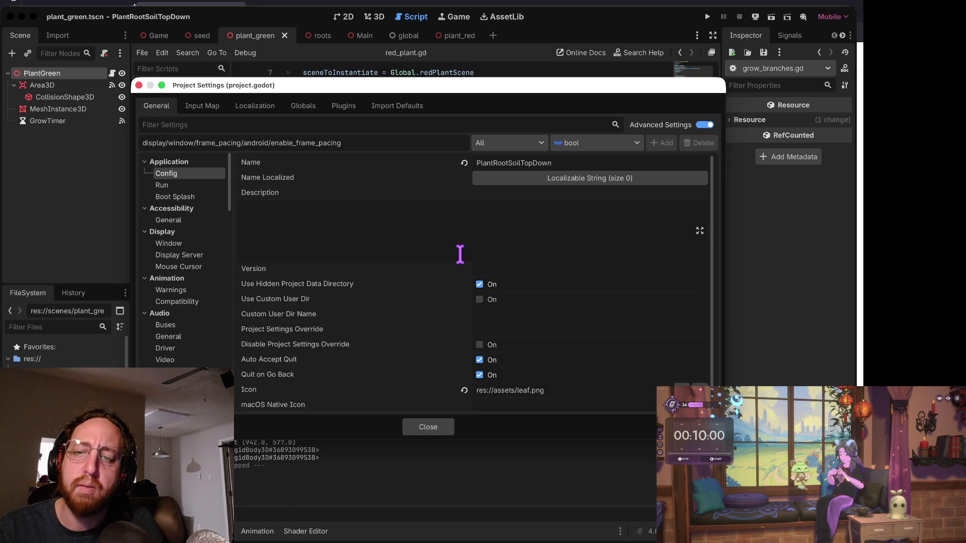
scroll(460, 255, down, 1)
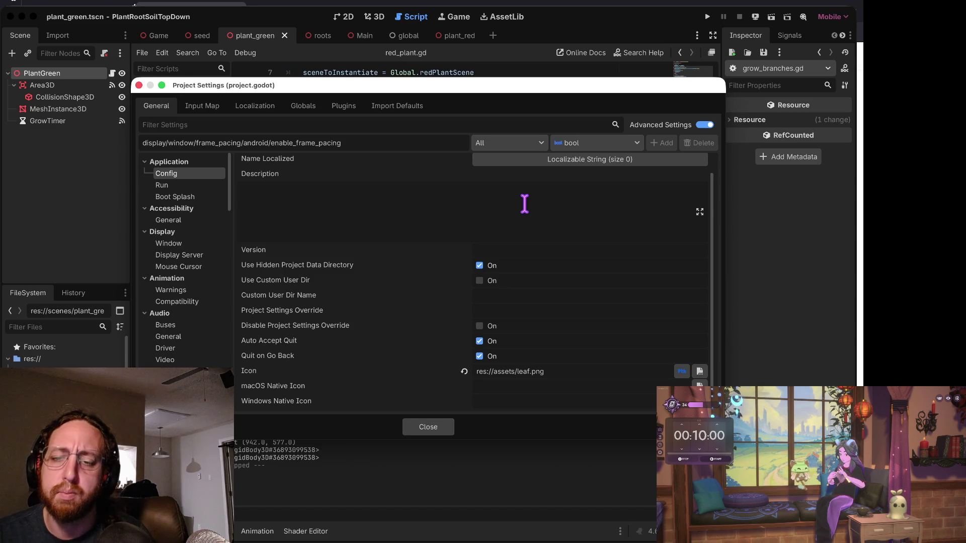
click(430, 430)
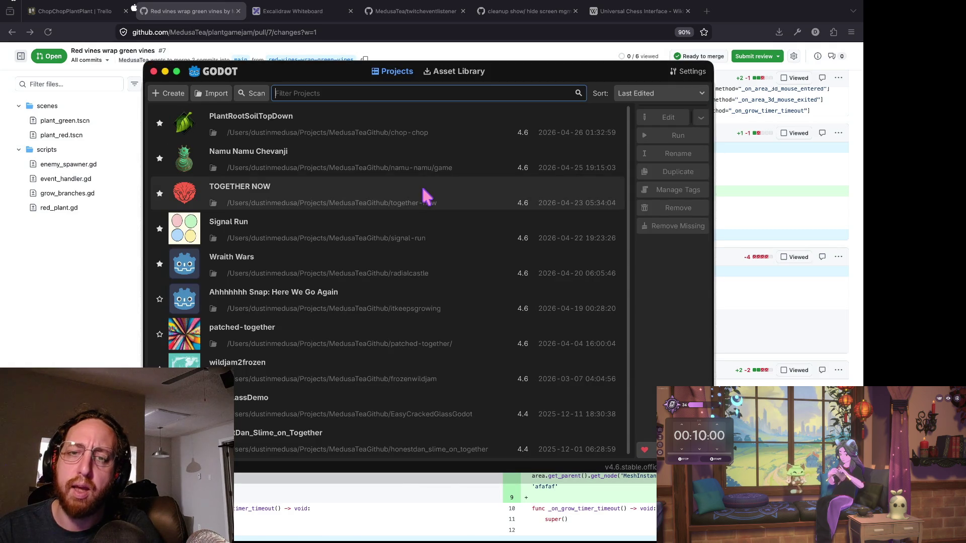
Open Namu Namu Chevanji from the Project Manager and run it to the Username screen.
double_click(388, 161)
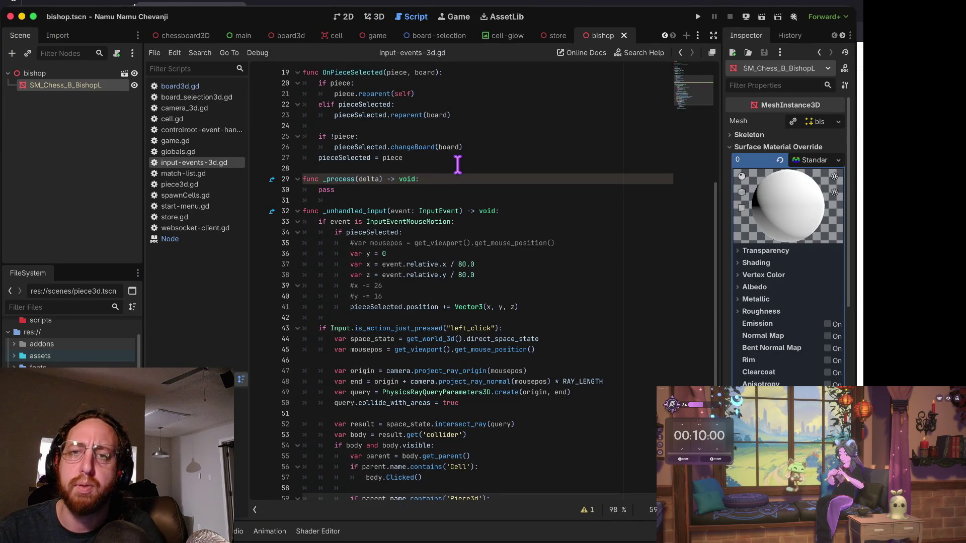
key(super+b)
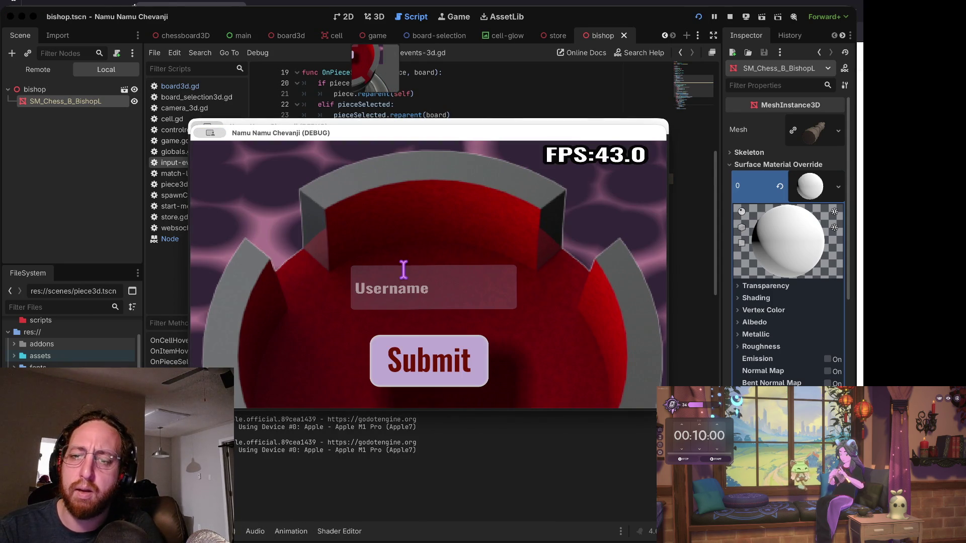
Submit the login and enlarge the middle chess board.
click(403, 272)
click(418, 358)
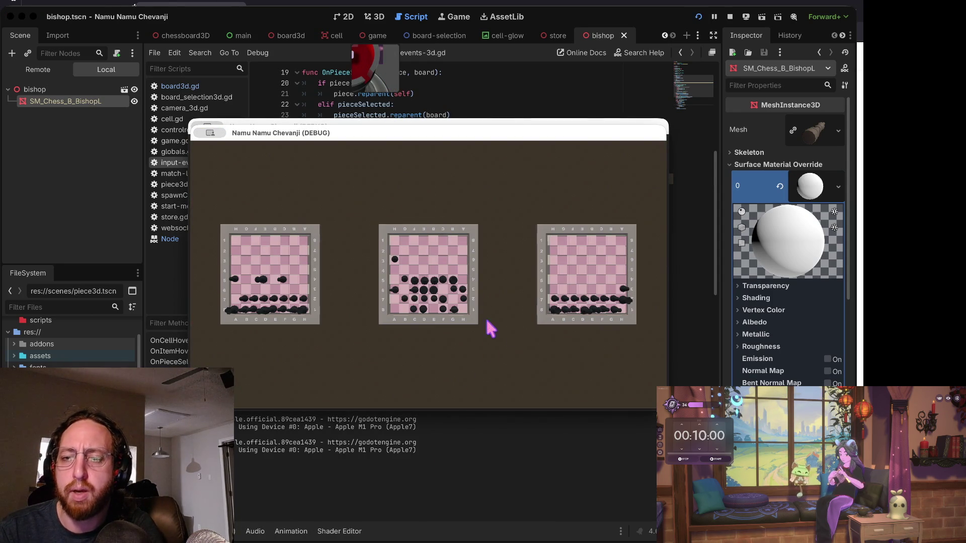
click(476, 269)
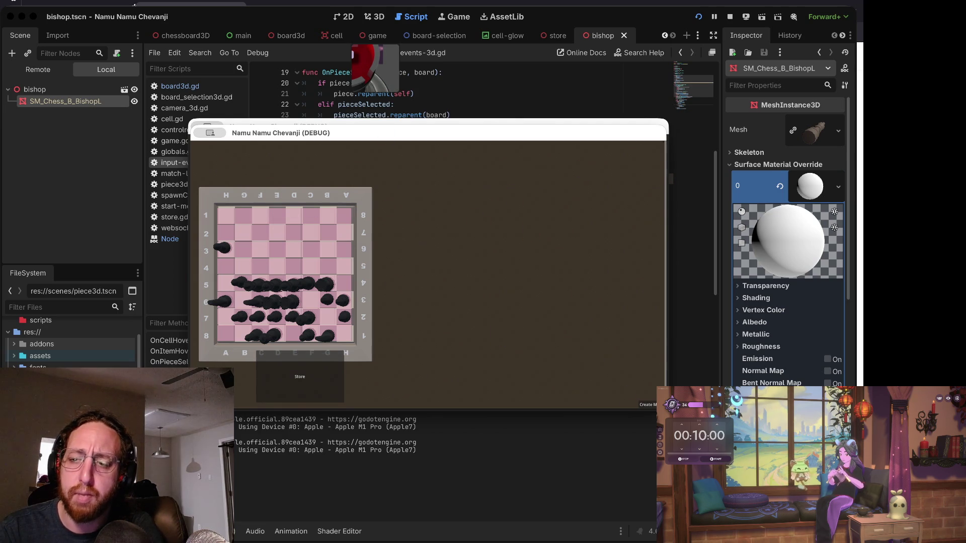
click(649, 410)
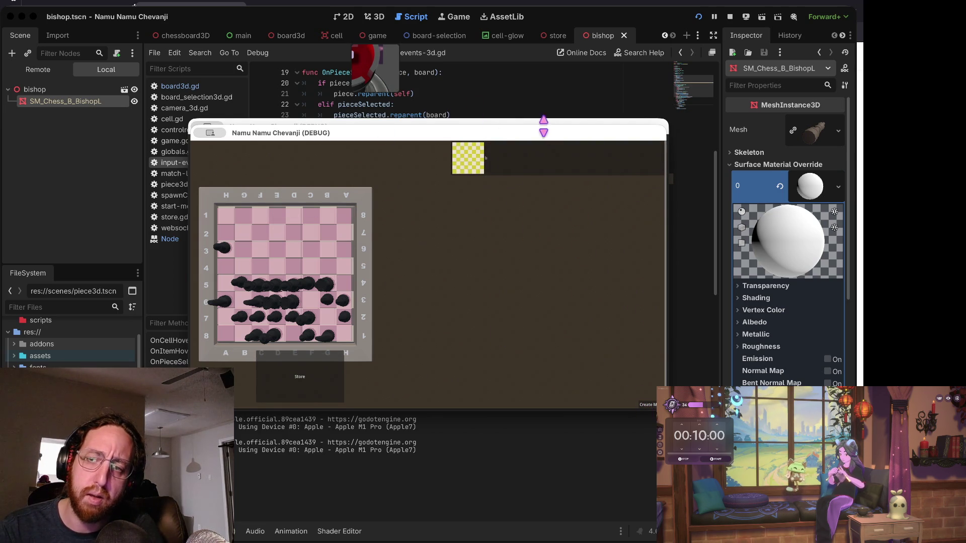
Open the store, select the white pawn, visit the match board, then stop the game.
click(302, 362)
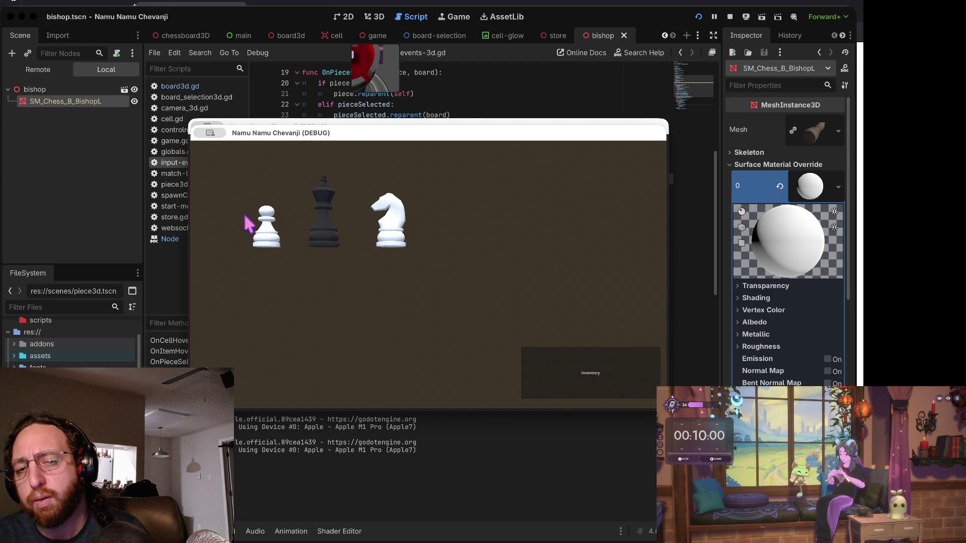
click(264, 226)
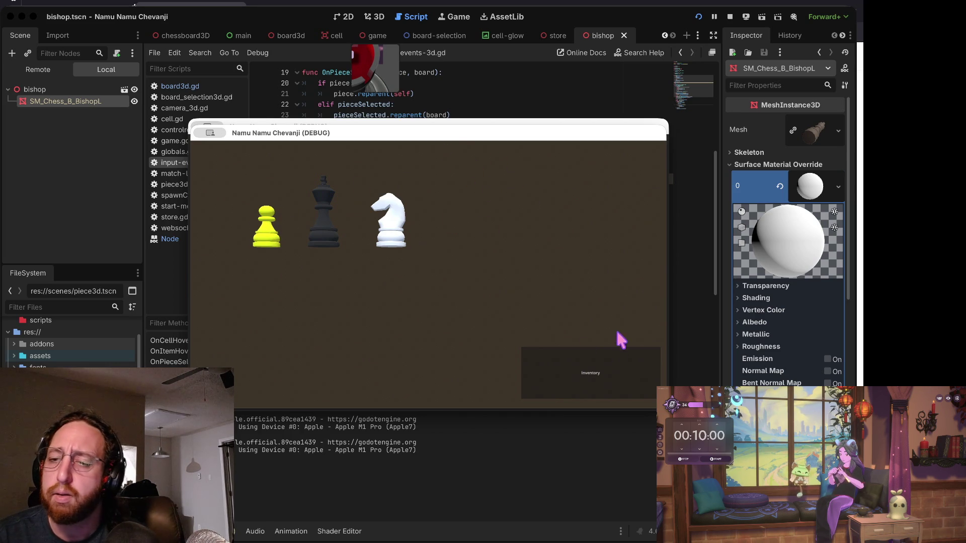
click(593, 380)
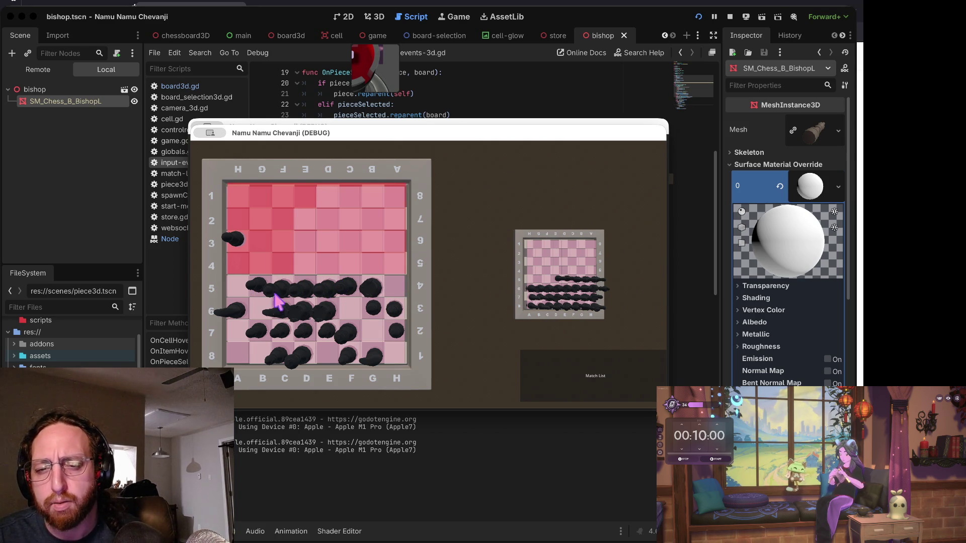
click(603, 373)
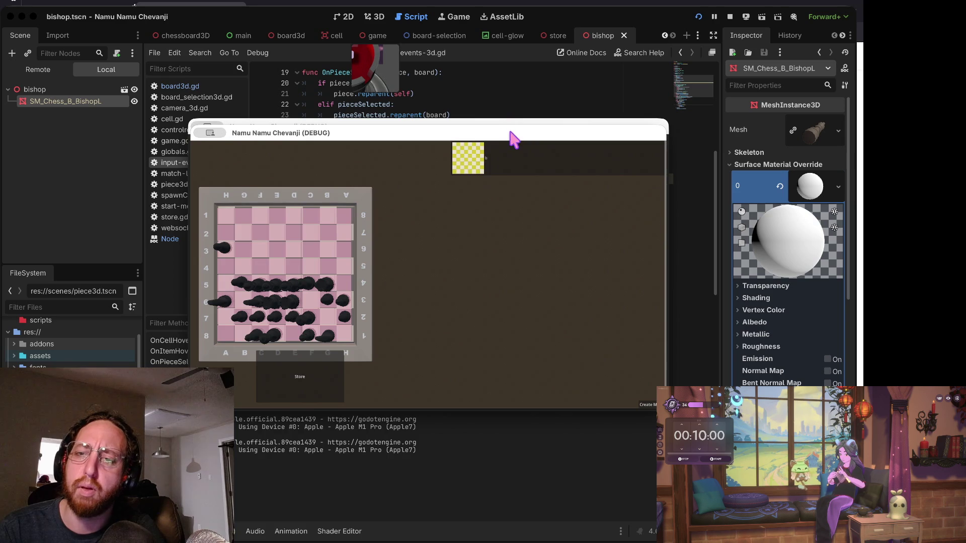
drag(511, 139, 484, 176)
click(730, 17)
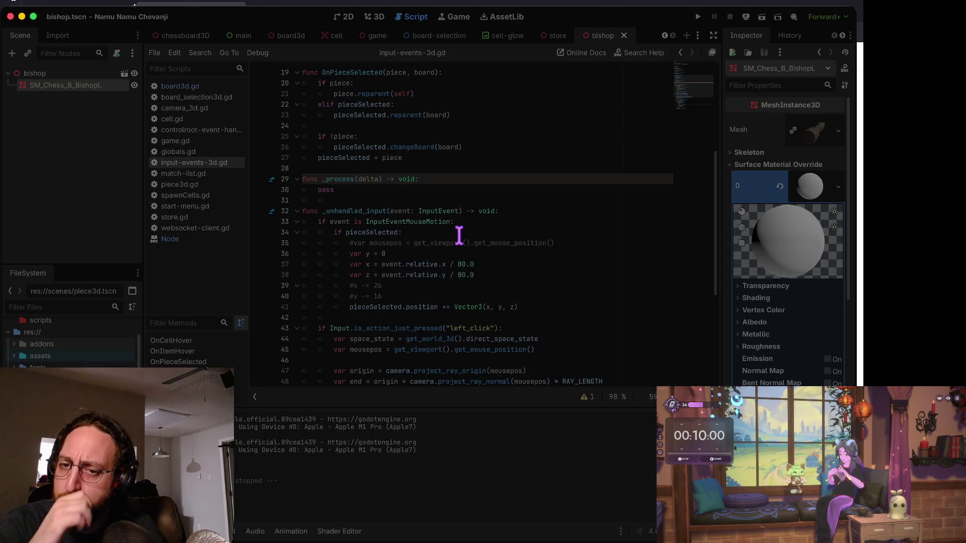
Quit to the project list, reopen PlantRootSoilTopDown, and go to line 19 of red_plant.gd.
key(super+shift+q)
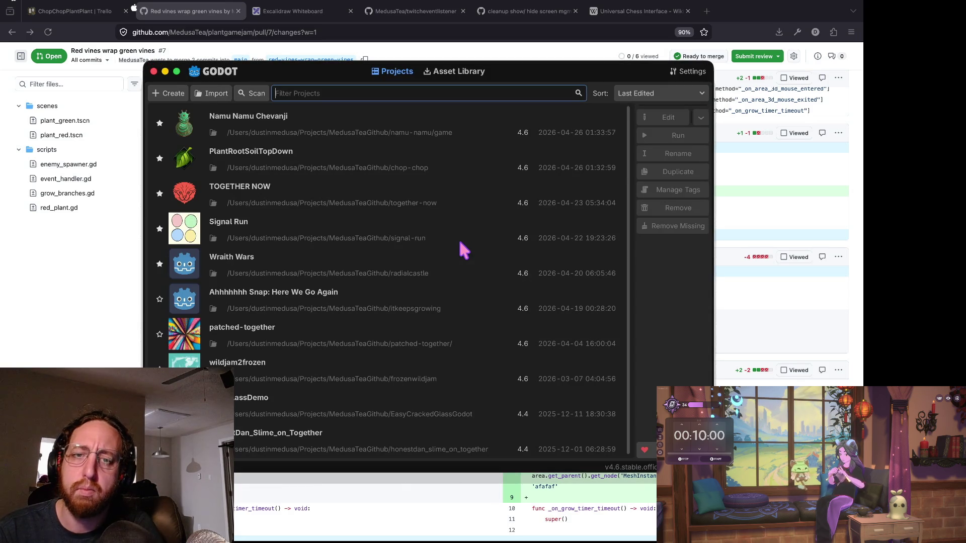
click(423, 151)
double_click(423, 151)
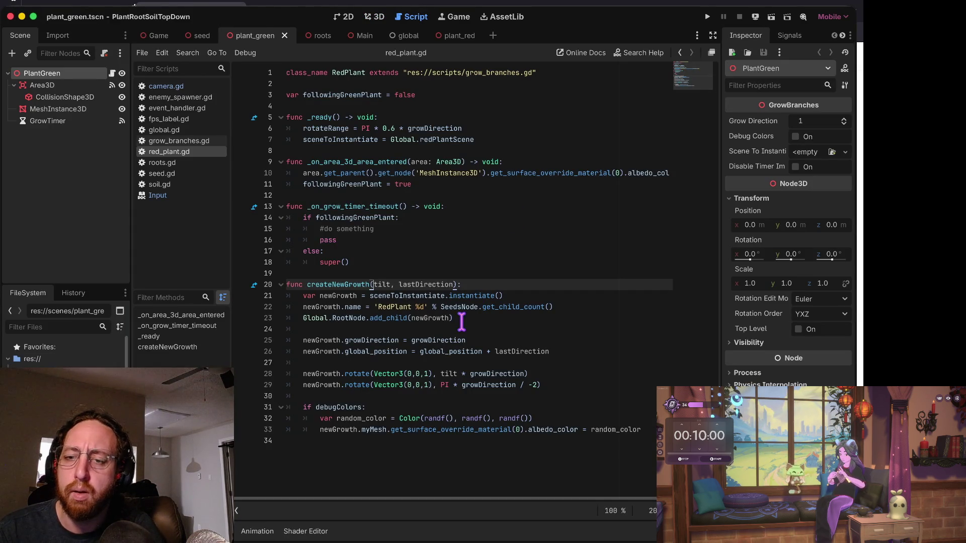
click(485, 274)
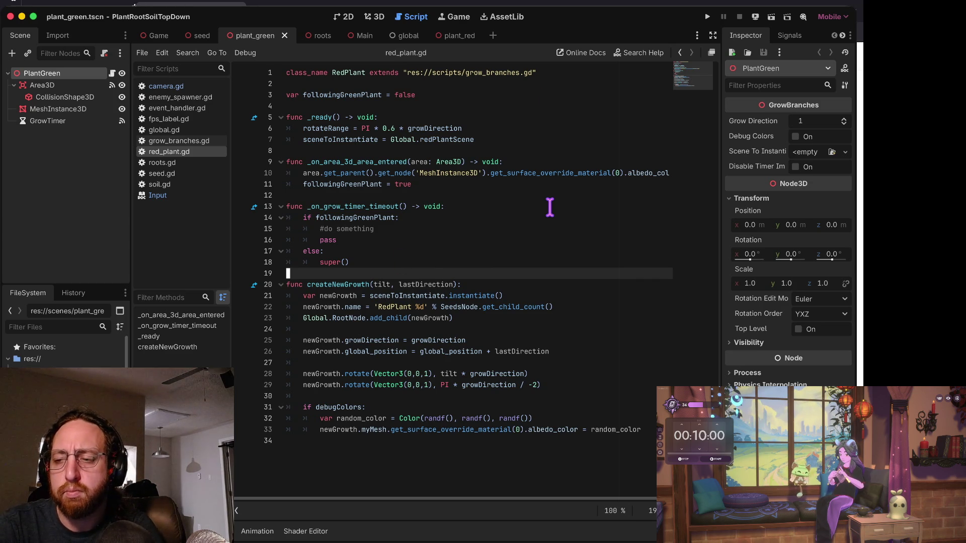
key(super+b)
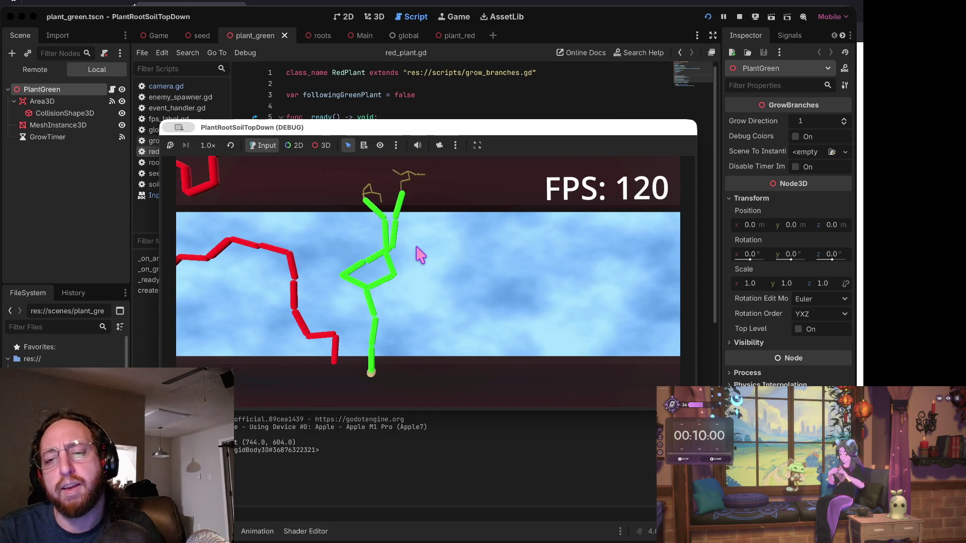
scroll(416, 287, down, 5)
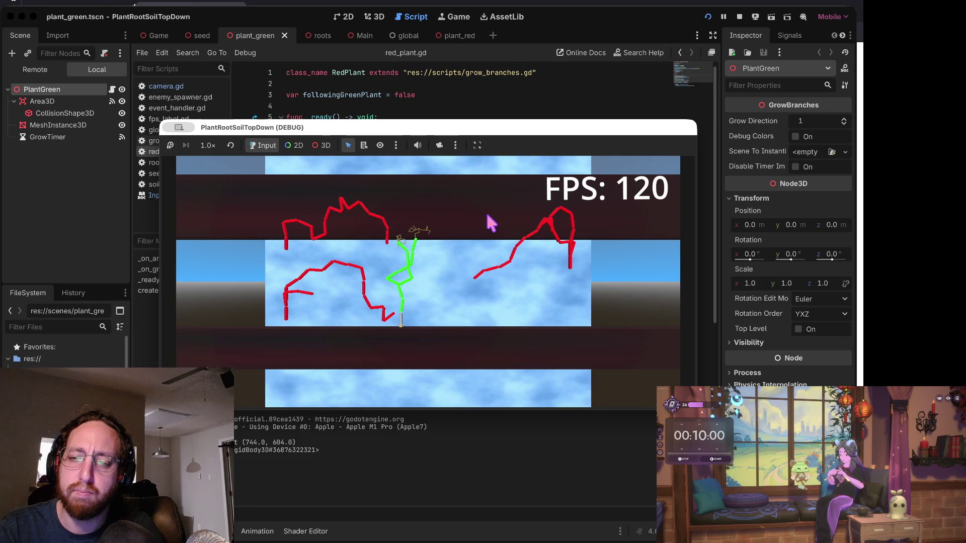
scroll(498, 206, up, 5)
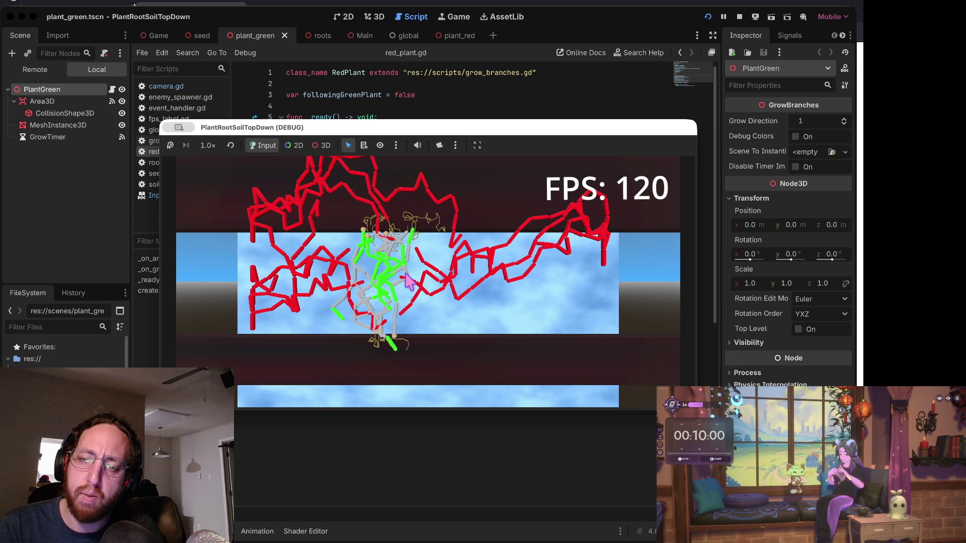
scroll(362, 232, up, 5)
scroll(402, 229, down, 3)
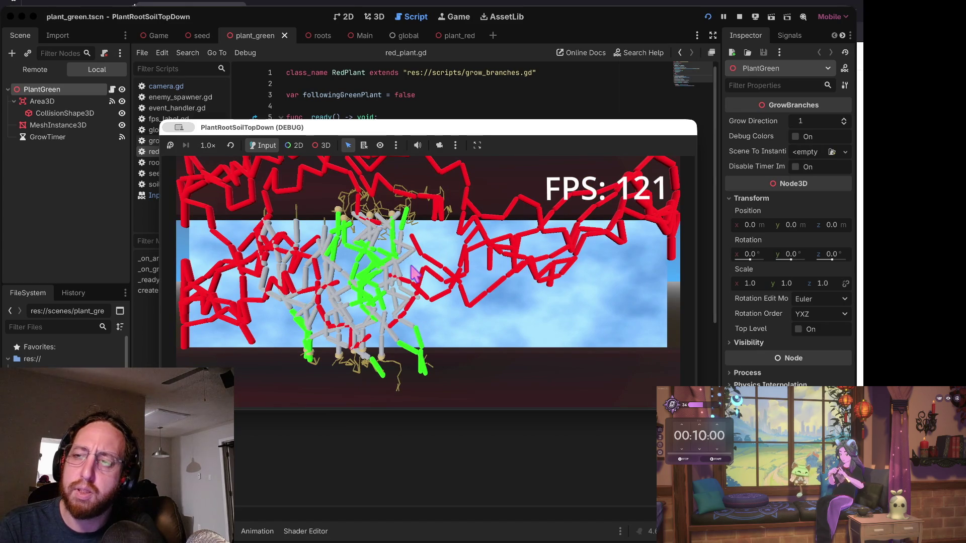
click(740, 17)
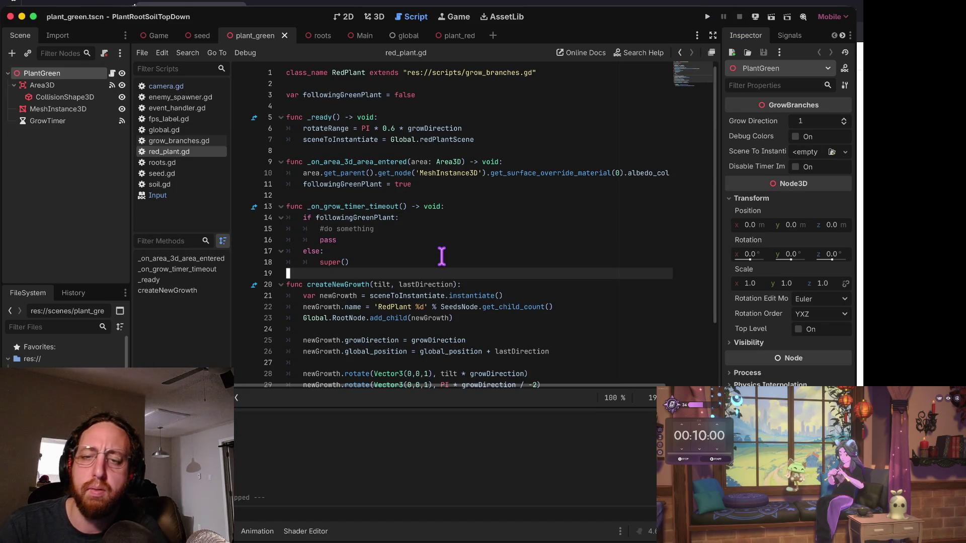
Insert an empty line after line 9 in red_plant.gd.
key(Up)
key(Up)
key(Up)
key(Up)
key(Up)
key(Up)
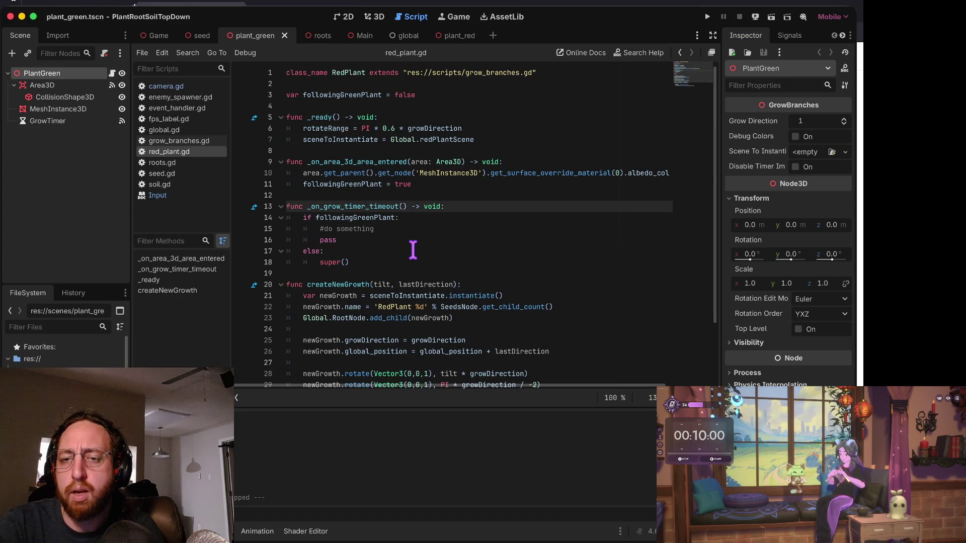
key(End)
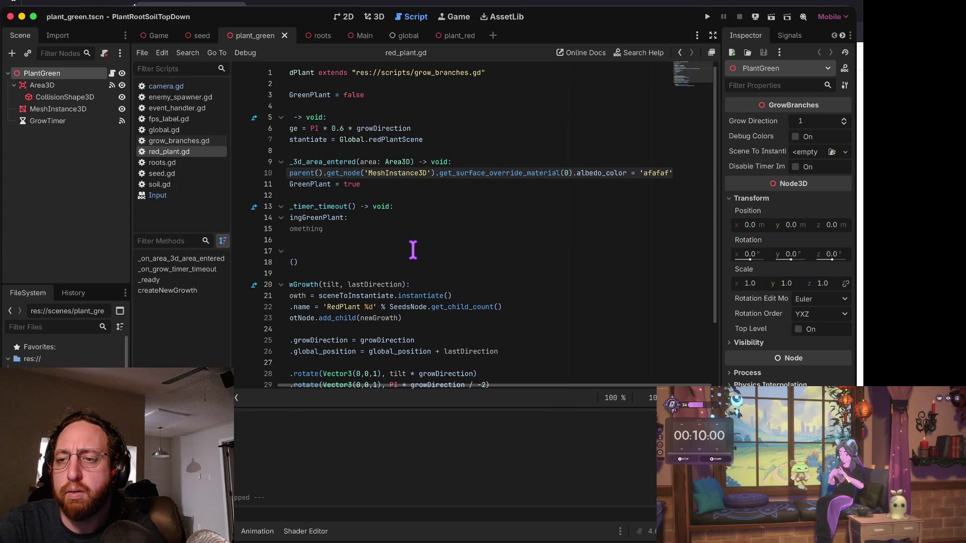
key(Home)
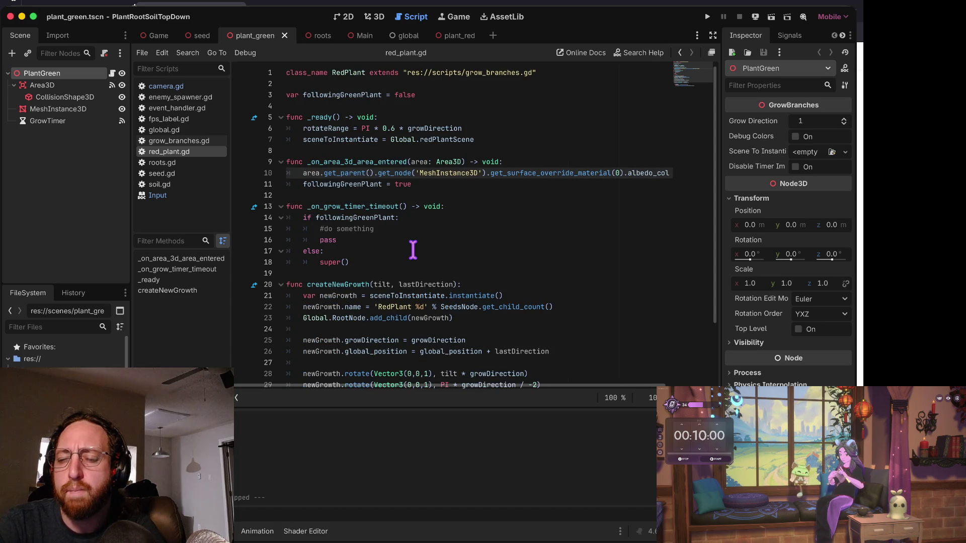
key(Up)
key(End)
key(Return)
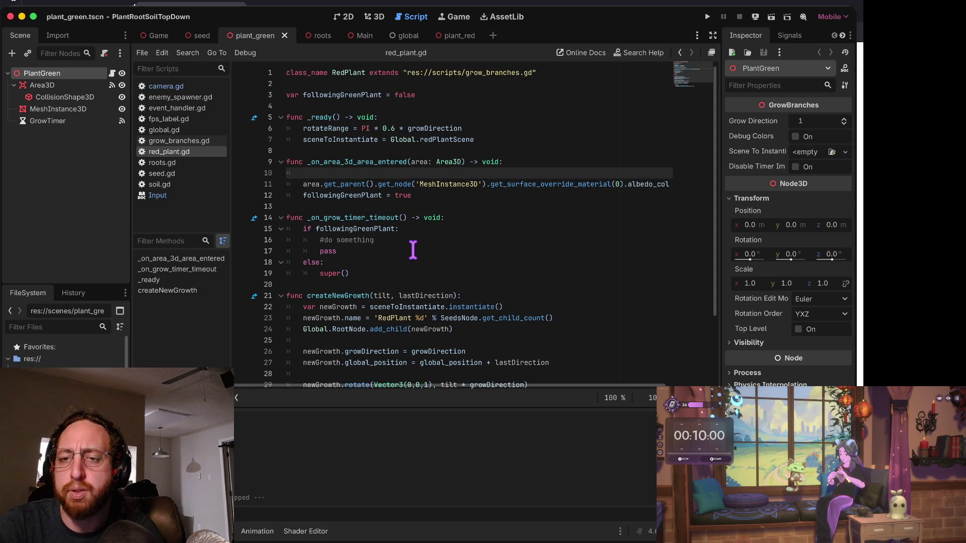
In grow_branches.gd, add 'func compromised() -> void:' below the variables.
click(186, 141)
scroll(362, 141, up, 10)
scroll(358, 144, down, 3)
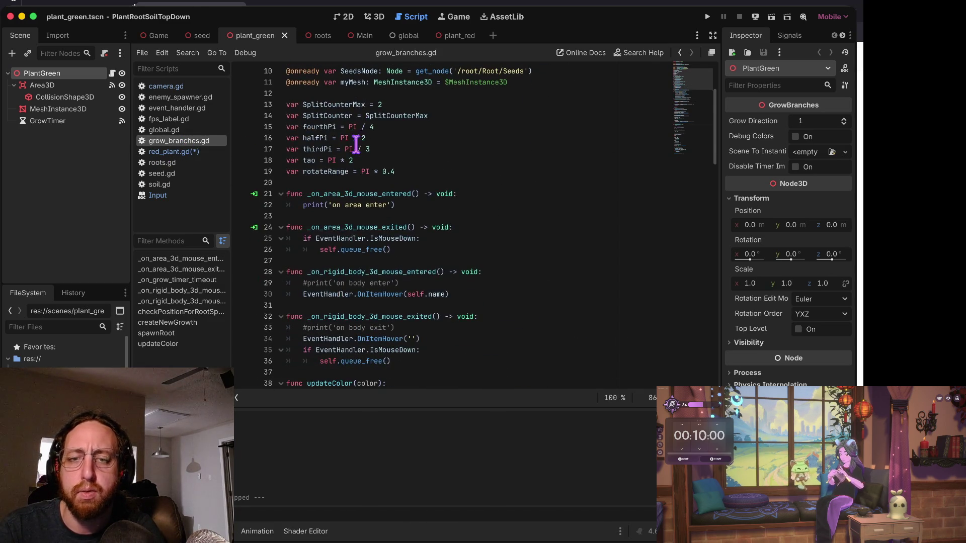
click(298, 184)
key(Return)
text(fu)
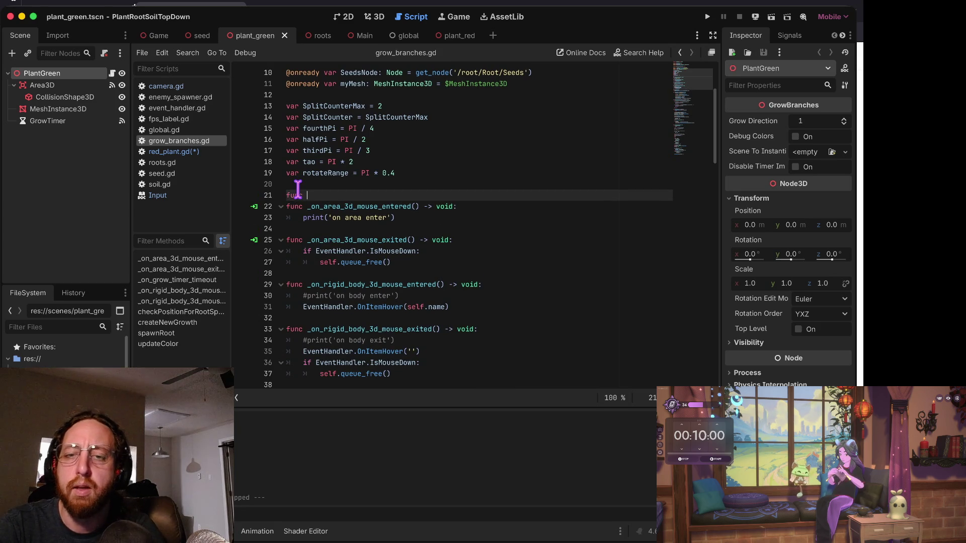
text(nc)
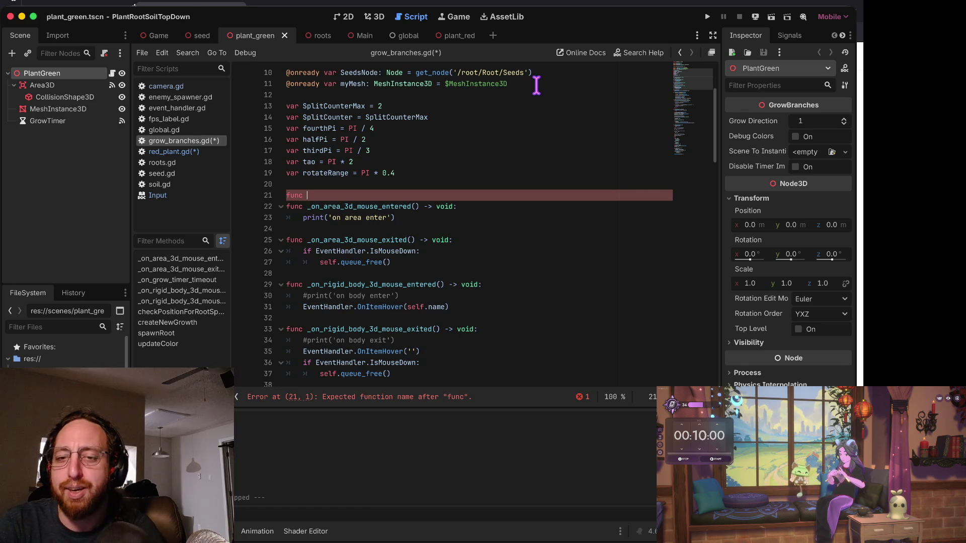
key(BackSpace)
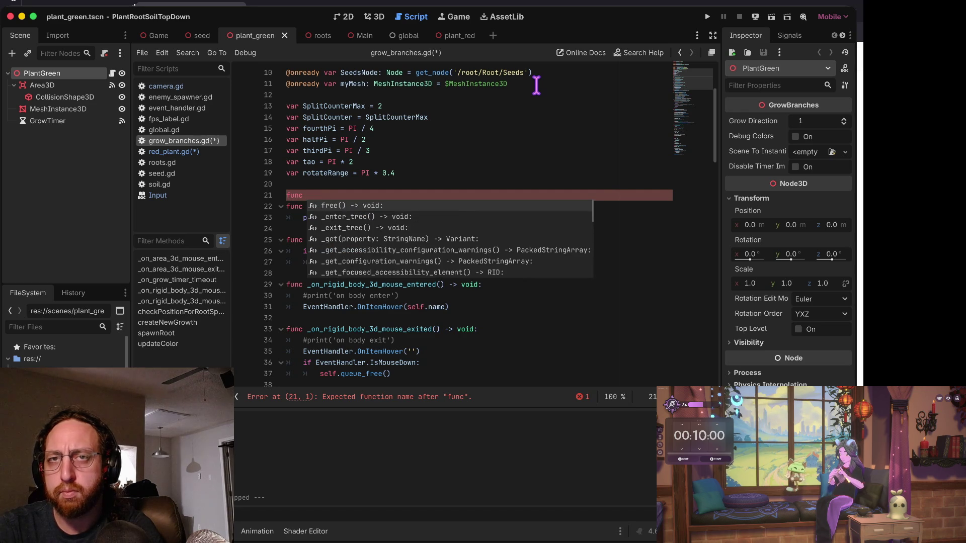
text(compromi)
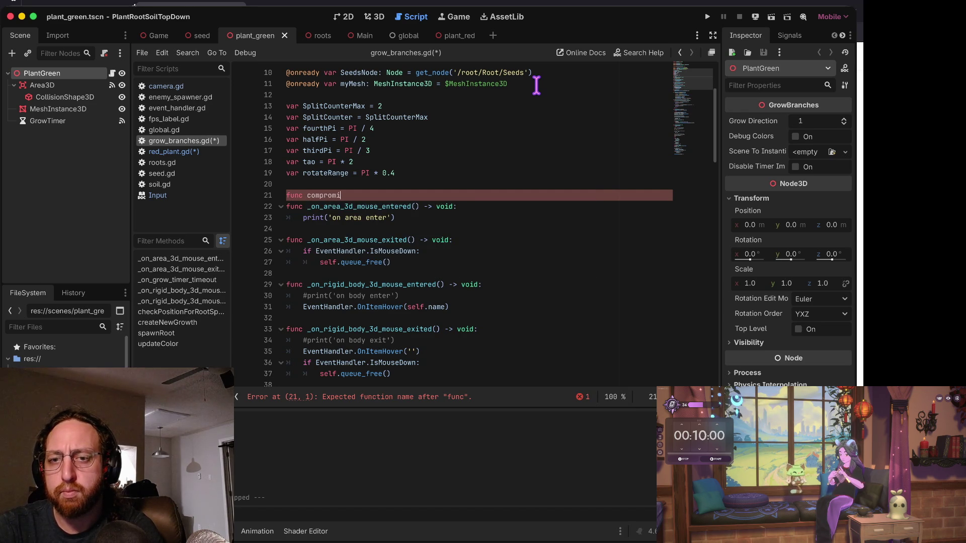
text(sed () =)
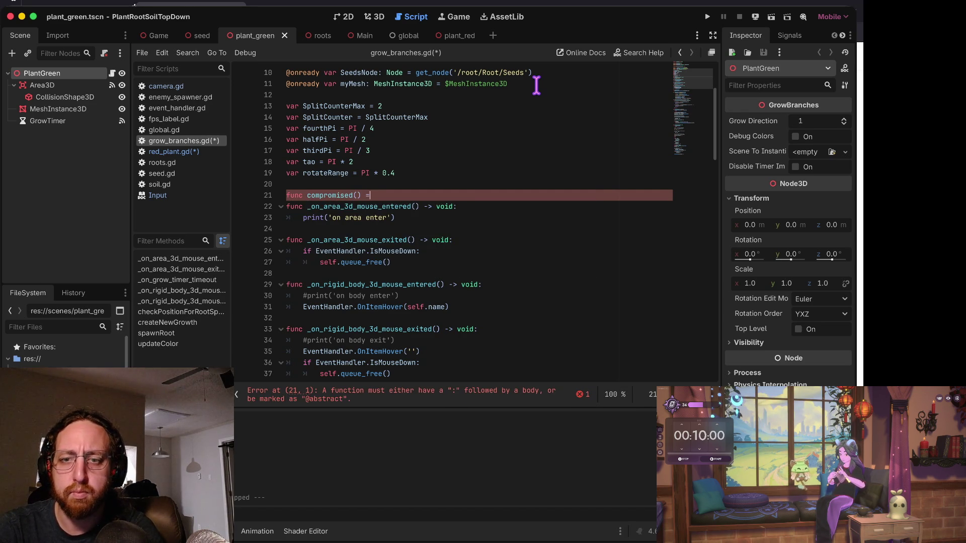
key(BackSpace)
text(-> void:)
key(Return)
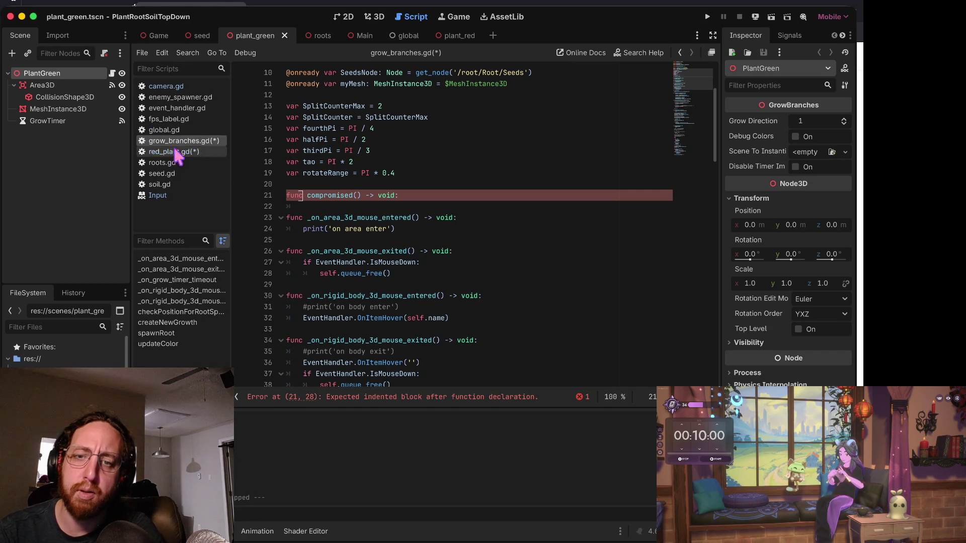
click(200, 151)
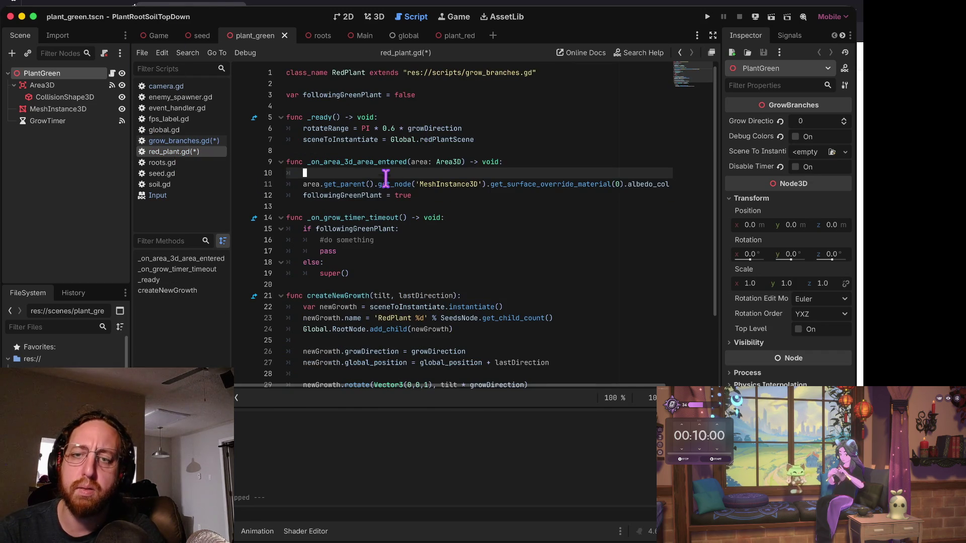
Move the 'afafaf' albedo_color line into compromised(), drop the area.get_parent() prefix, and save.
click(383, 183)
click(181, 140)
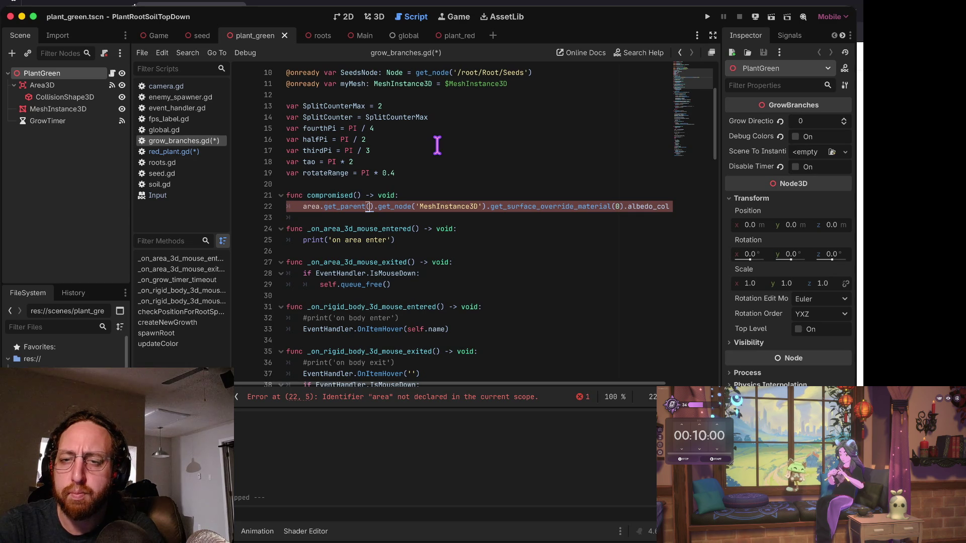
key(Right)
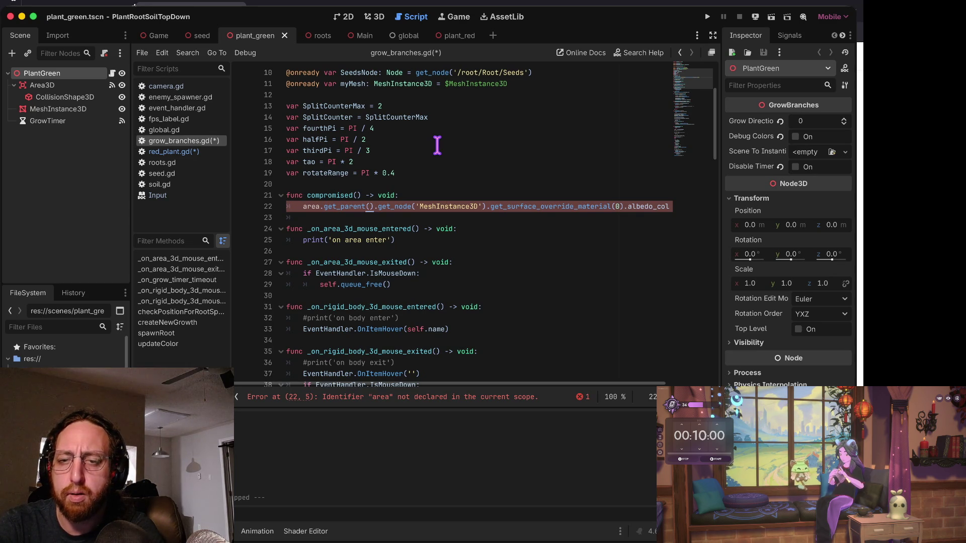
key(Return)
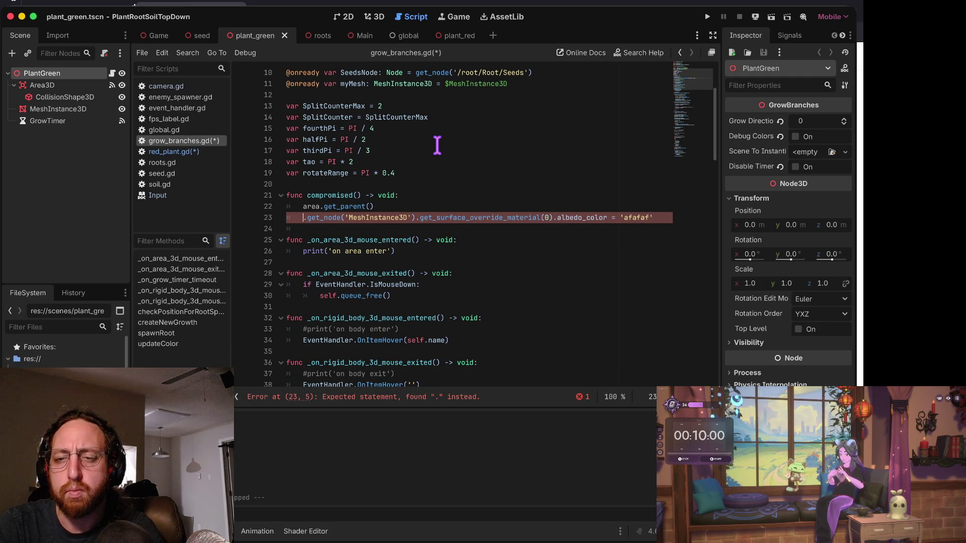
key(BackSpace)
key(ctrl+shift+k)
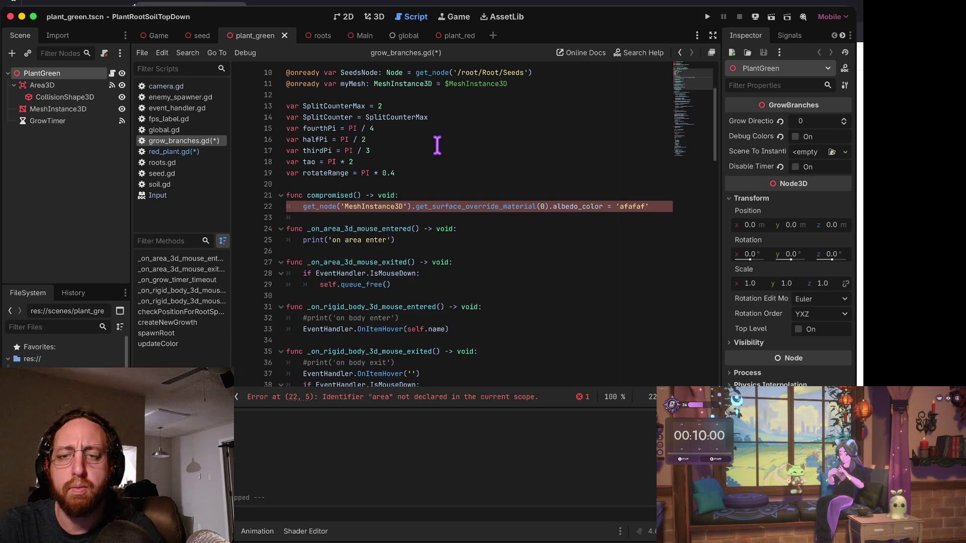
key(ctrl+s)
In red_plant.gd's _on_area_3d_area_entered, add the call area.get_parent().compromised().
click(171, 152)
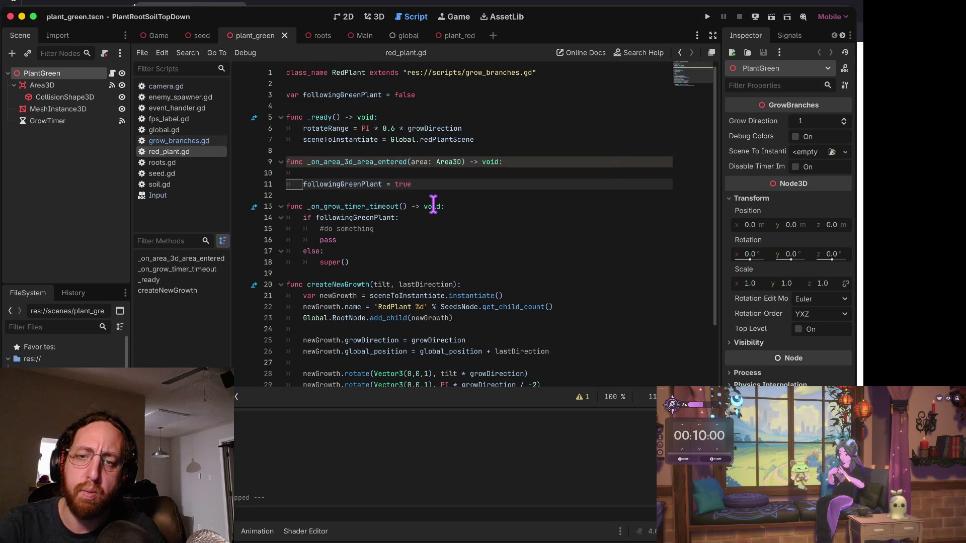
key(Down)
text(area.get_parent())
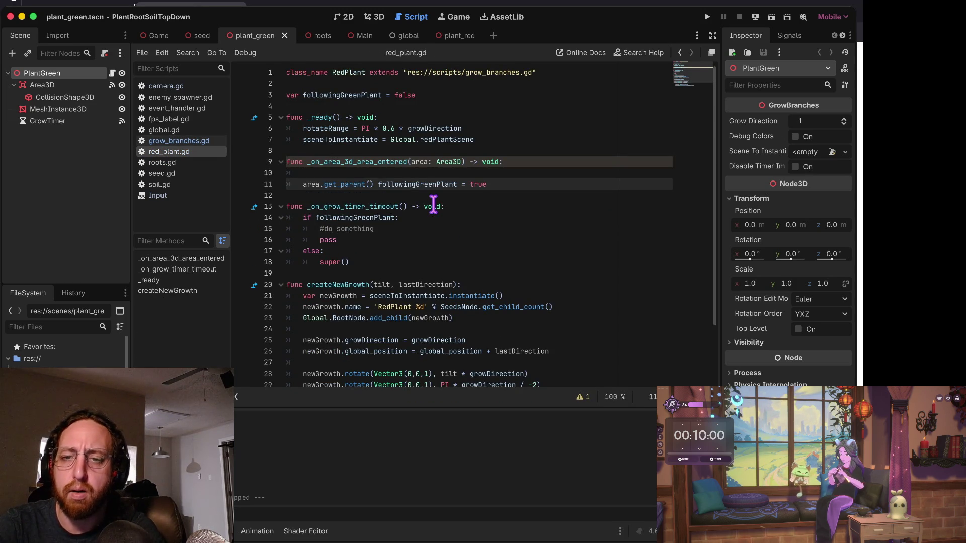
key(Return)
key(Up)
text(.i)
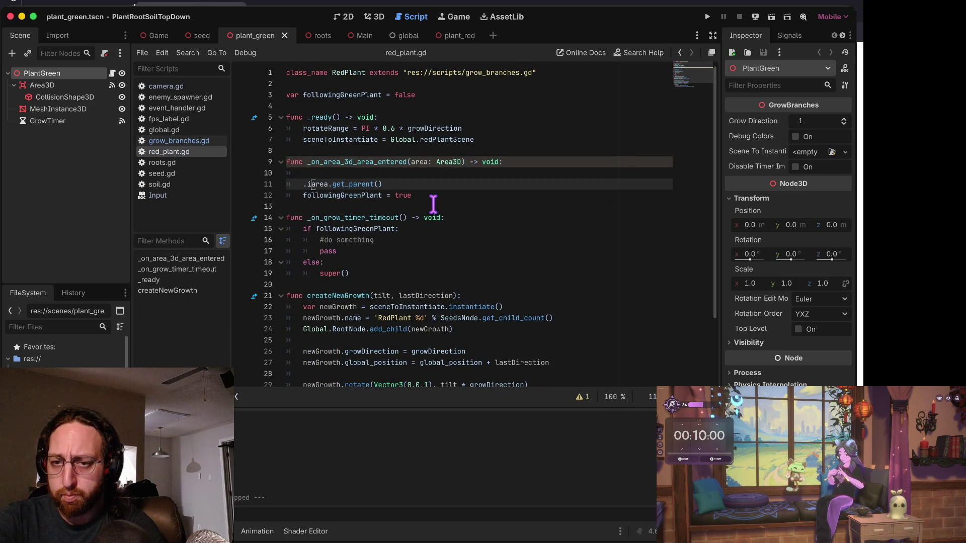
key(BackSpace)
key(BackSpace)
key(End)
text(.comproi)
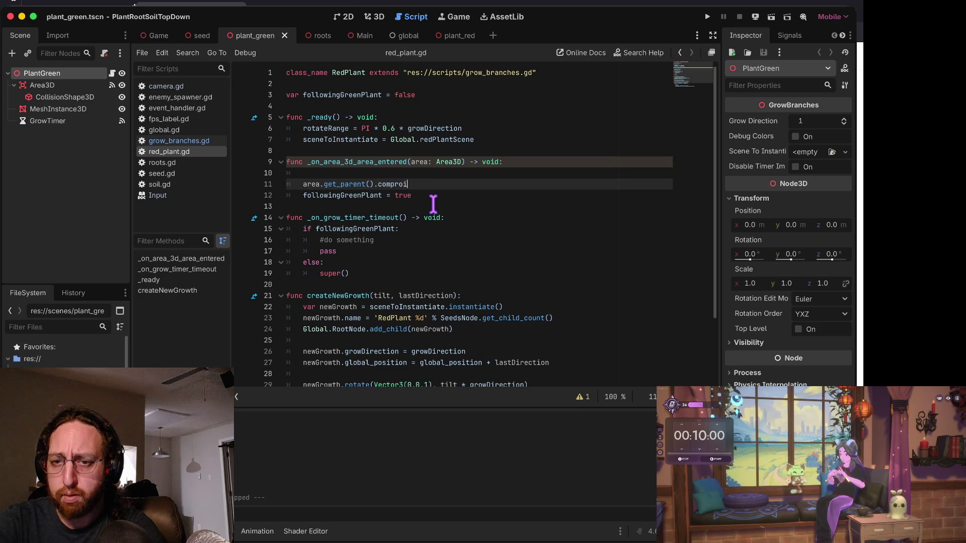
text(mised())
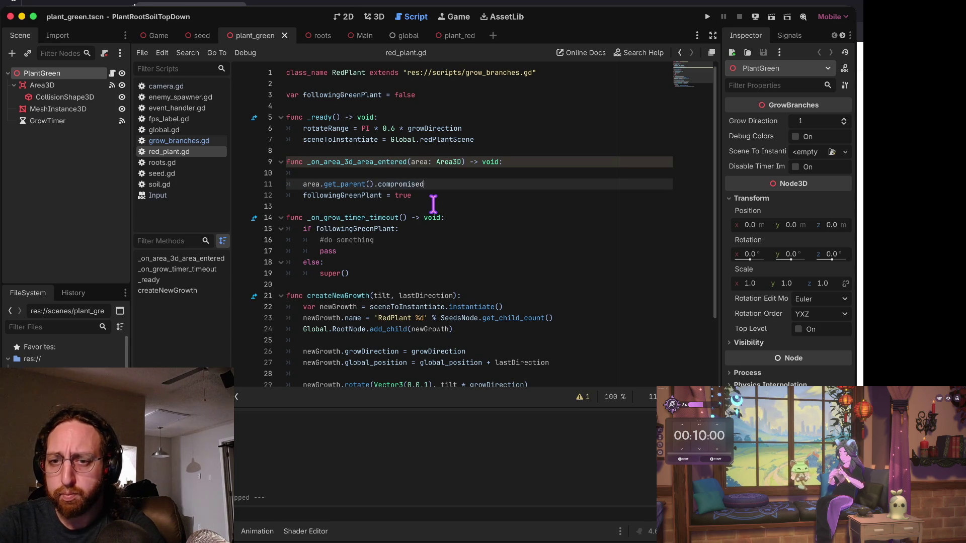
Tidy the handler, save the script, and run the project to test the change.
key(ctrl+s)
key(Up)
key(ctrl+shift+k)
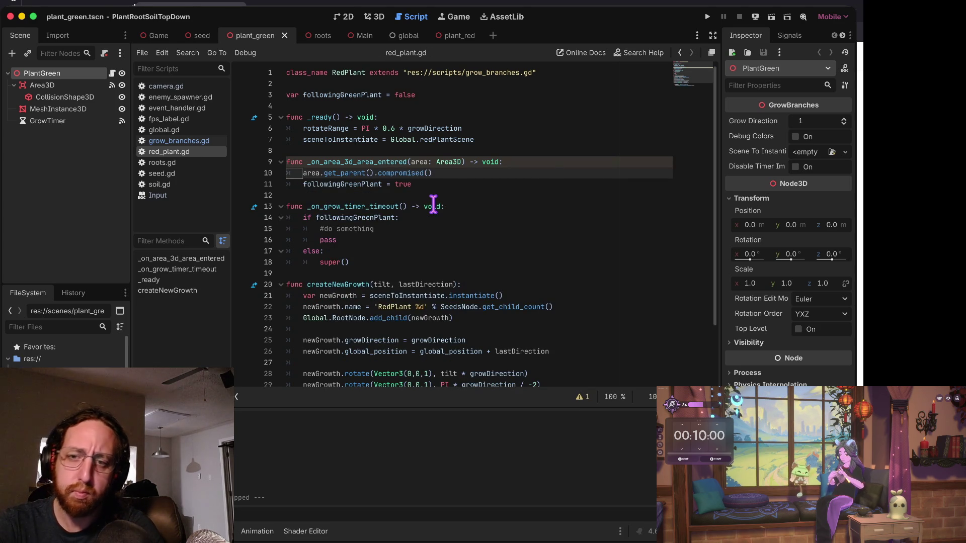
key(Down)
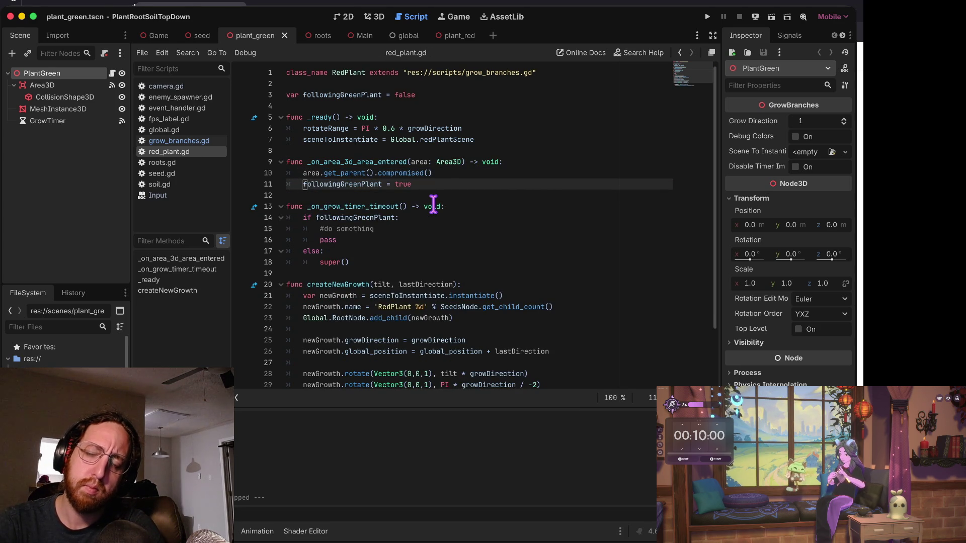
key(ctrl+Right)
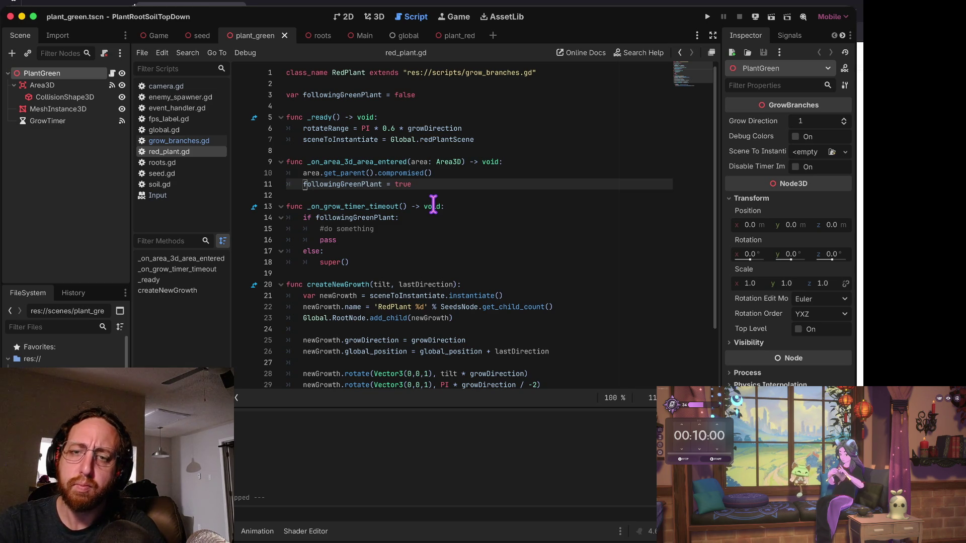
key(super+b)
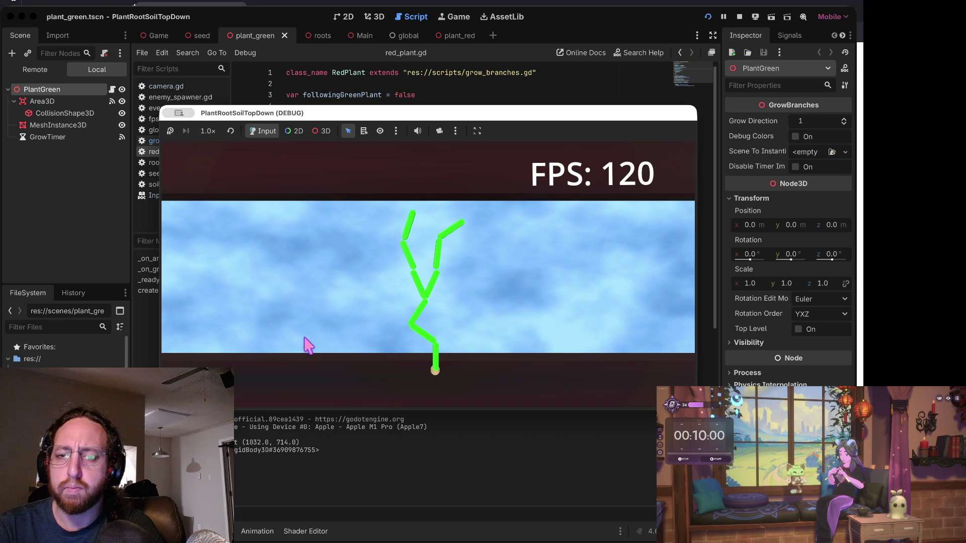
Sprout a new plant in the game field and watch the green vines spread.
click(300, 346)
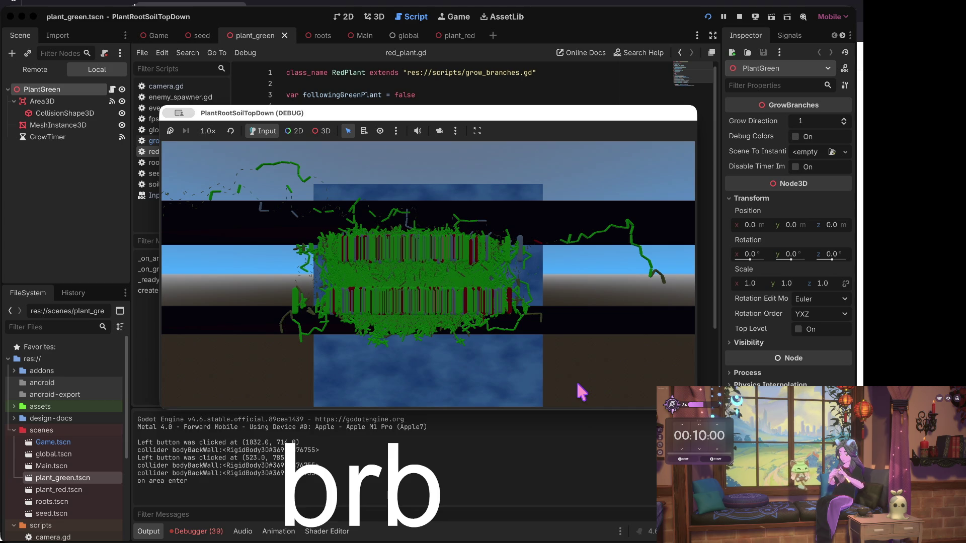
Stop the running game and return to line 14 of red_plant.gd.
click(739, 17)
click(483, 219)
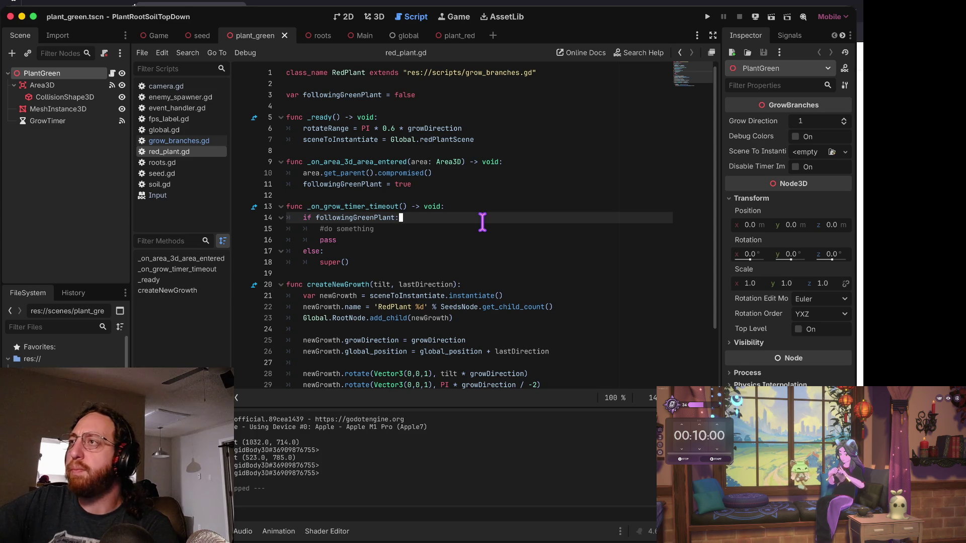
Switch to the macOS desktop showing the Neovim terminal.
key(ctrl+Right)
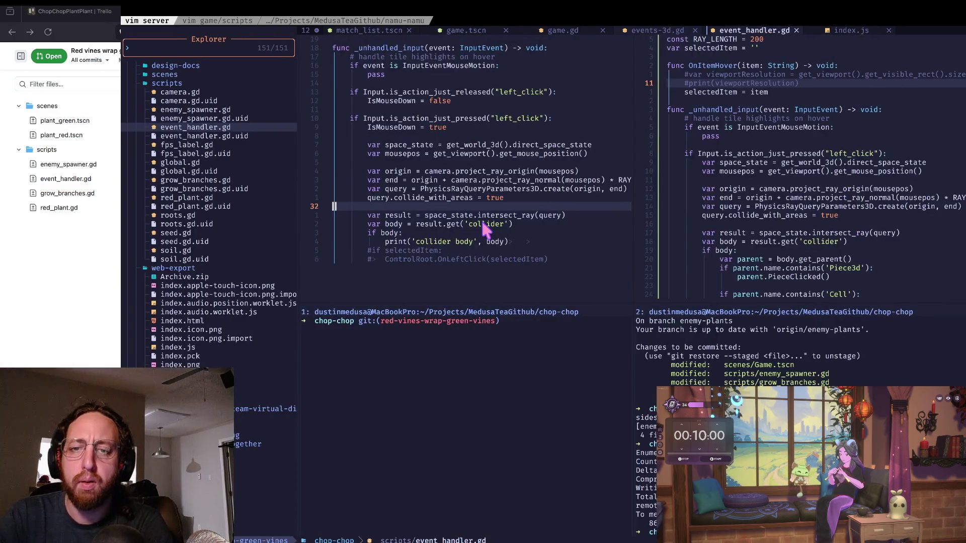
Switch back to the Godot Engine desktop.
key(ctrl+Left)
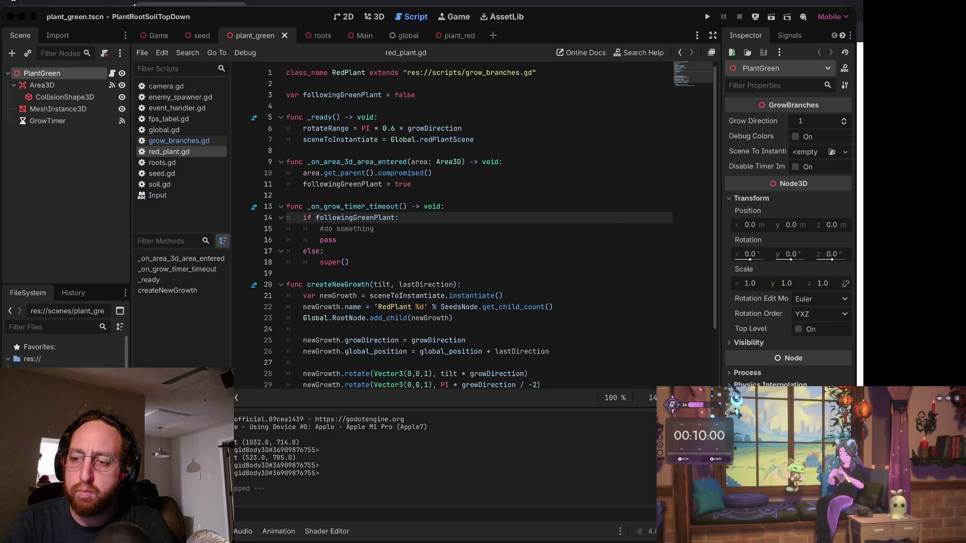
Look over the followingGreenPlant branch in red_plant.gd's grow-timer handler.
click(577, 444)
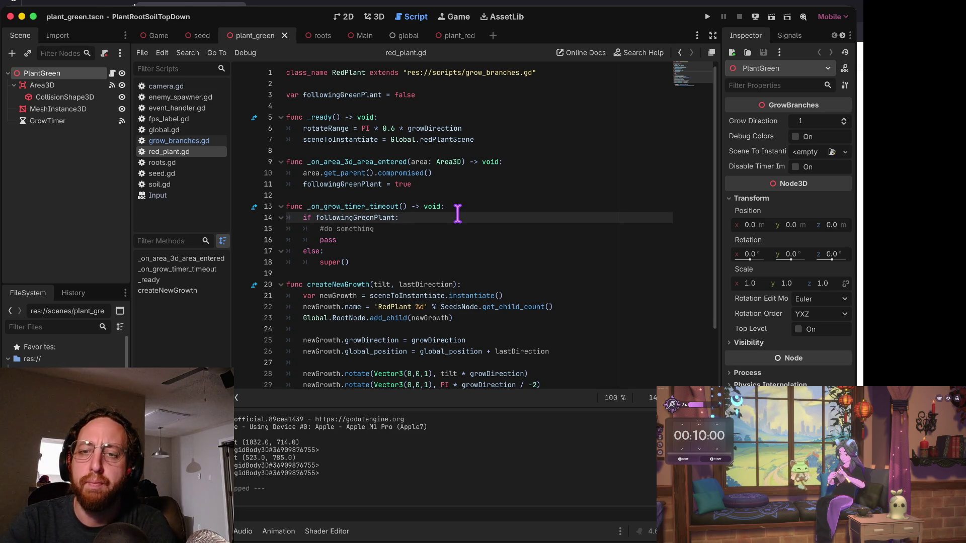
key(Down)
key(Down)
key(Up)
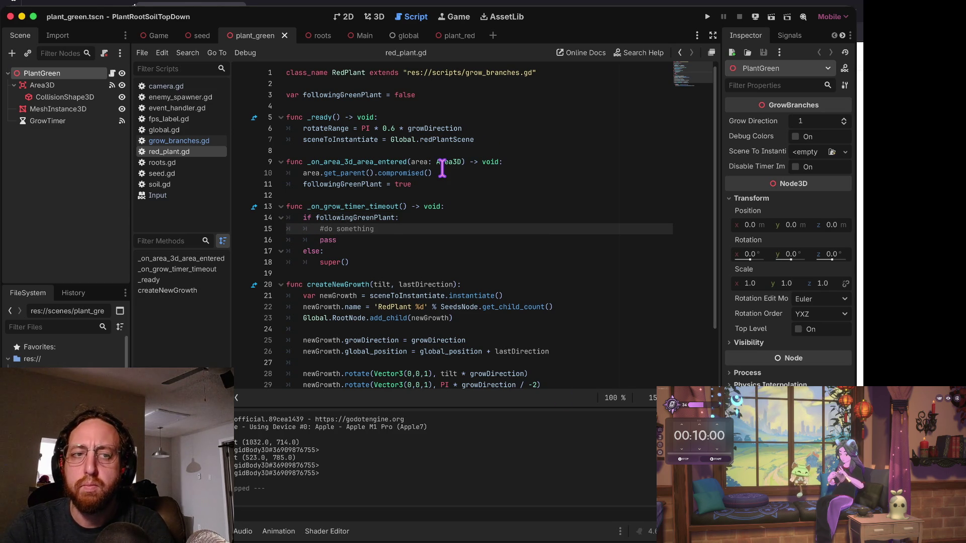
key(Up)
key(Down)
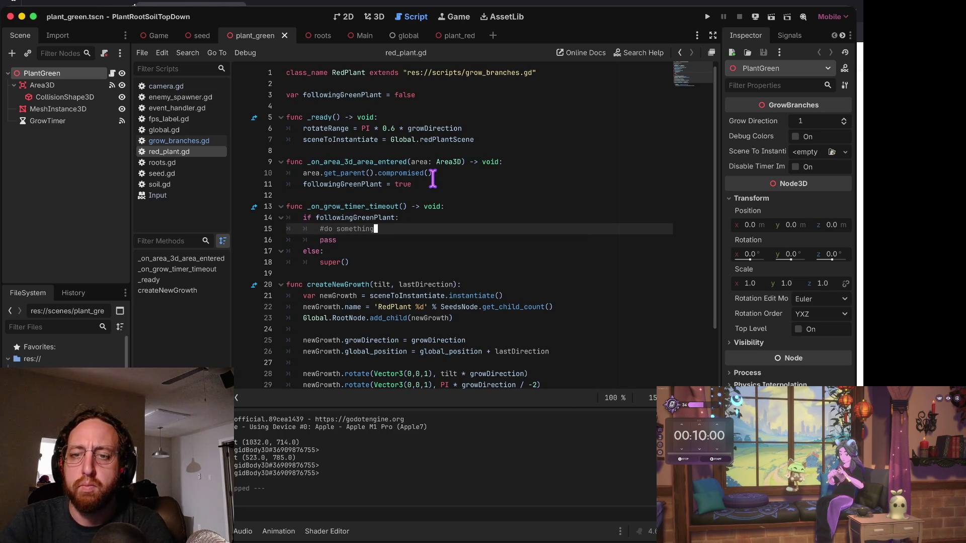
key(Down)
key(Up)
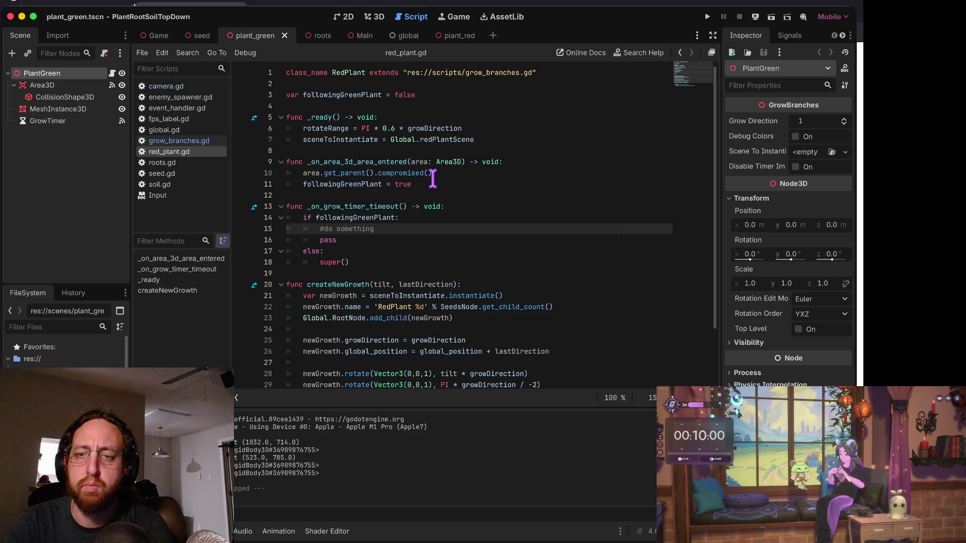
key(super+Tab)
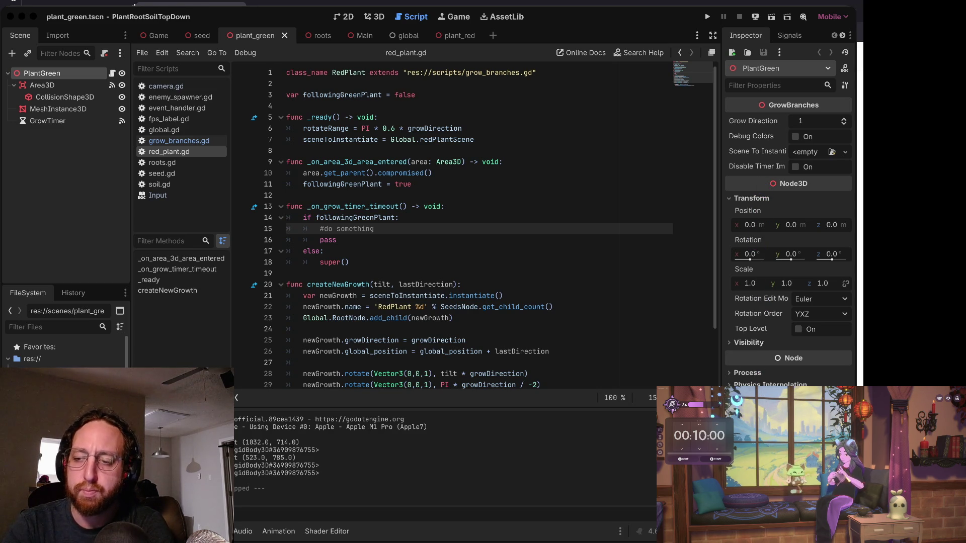
Reduce the handler to 'if !followingGreenPlant: super()', removing the pass and else lines.
click(556, 458)
key(Up)
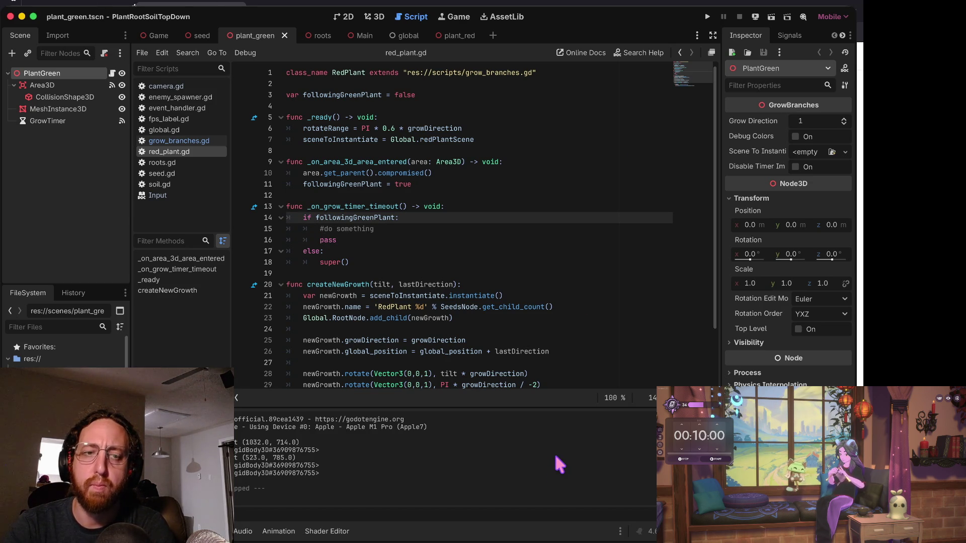
key(End)
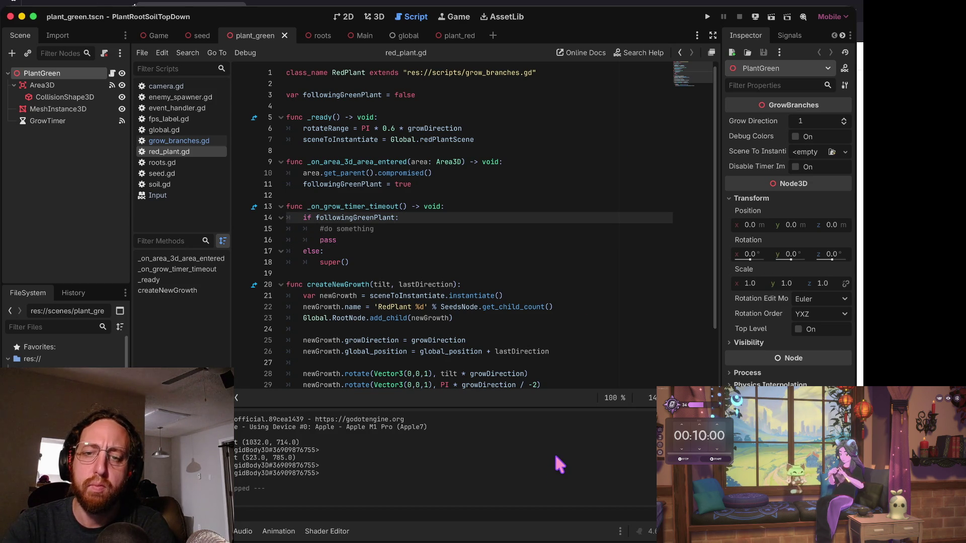
key(Down)
key(Up)
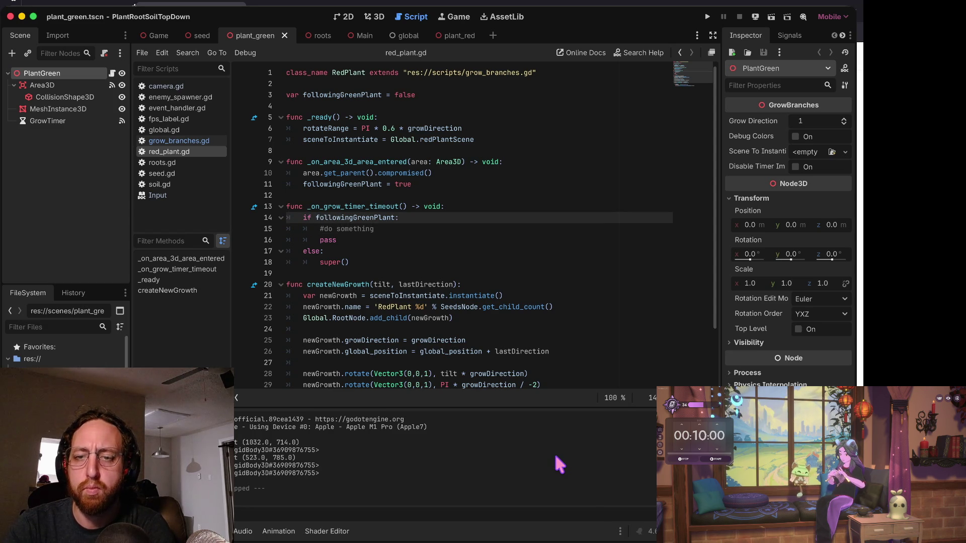
text(#)
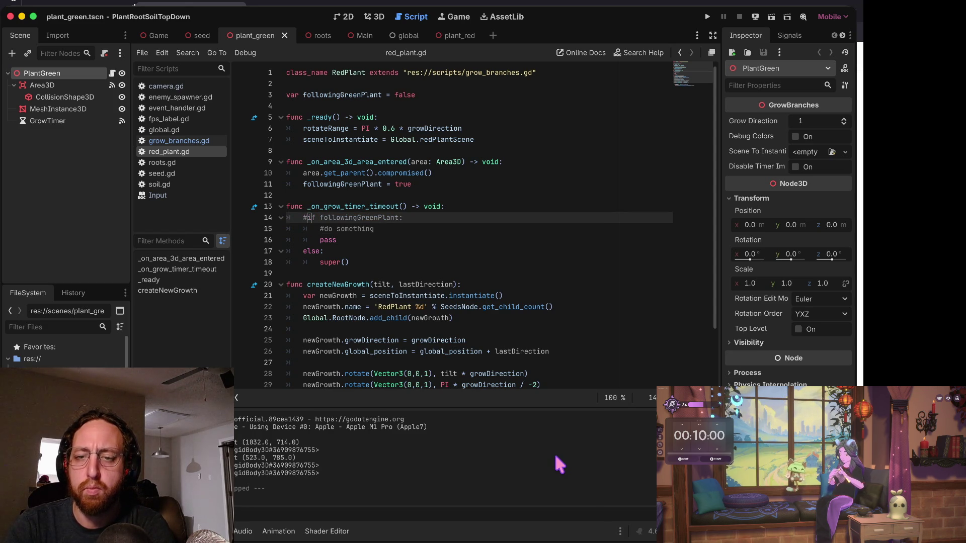
key(BackSpace)
key(Down)
key(Down)
key(Down)
key(BackSpace)
key(BackSpace)
key(BackSpace)
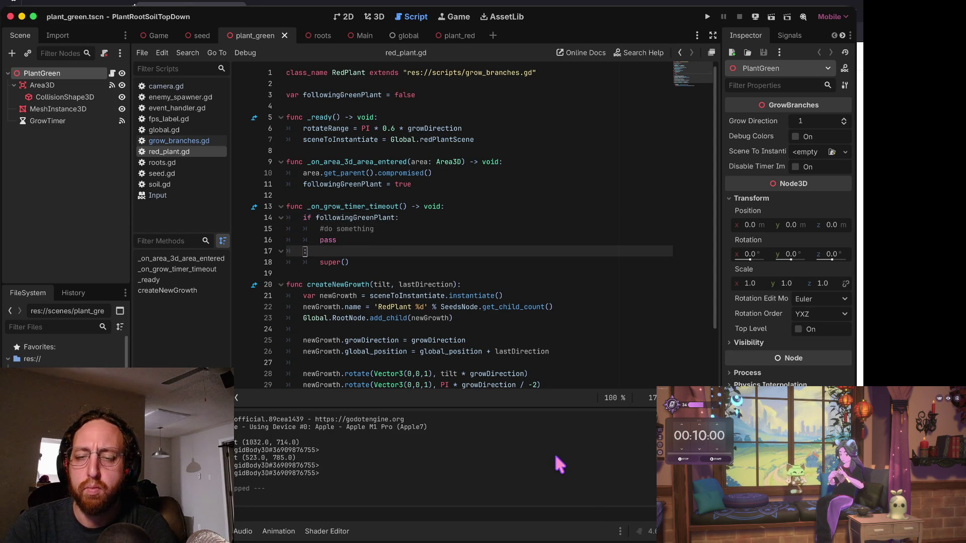
text(if )
text(if !follo)
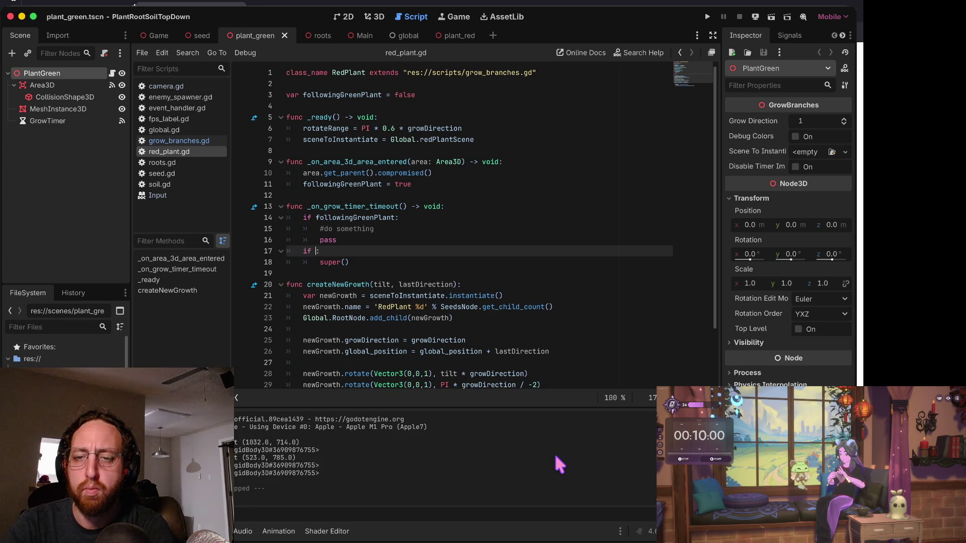
key(Escape)
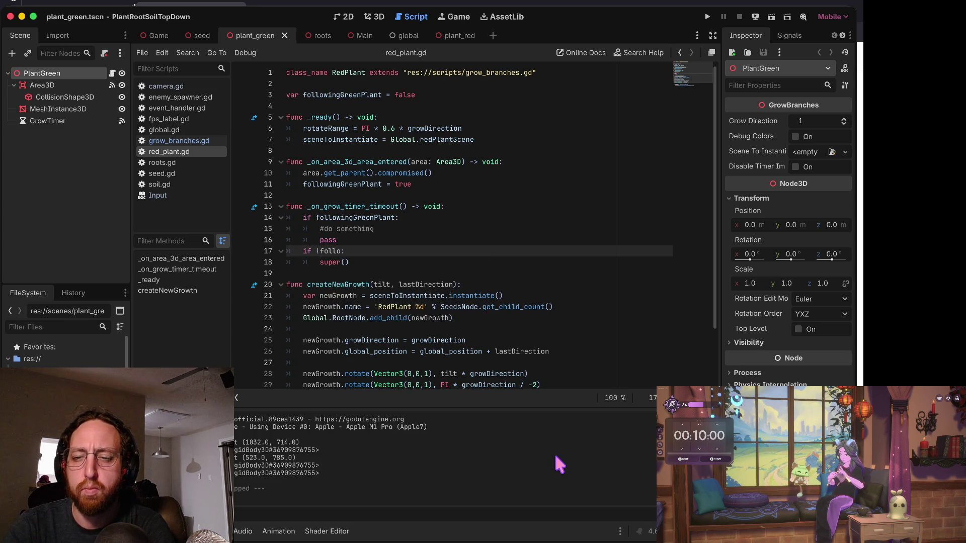
key(super+shift+k)
key(super+shift+k)
key(super+shift+k)
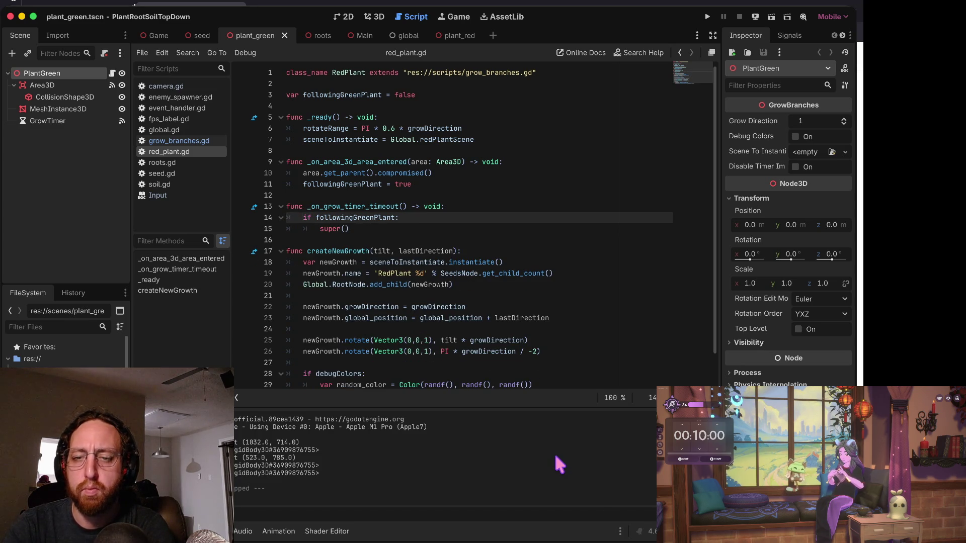
text(!)
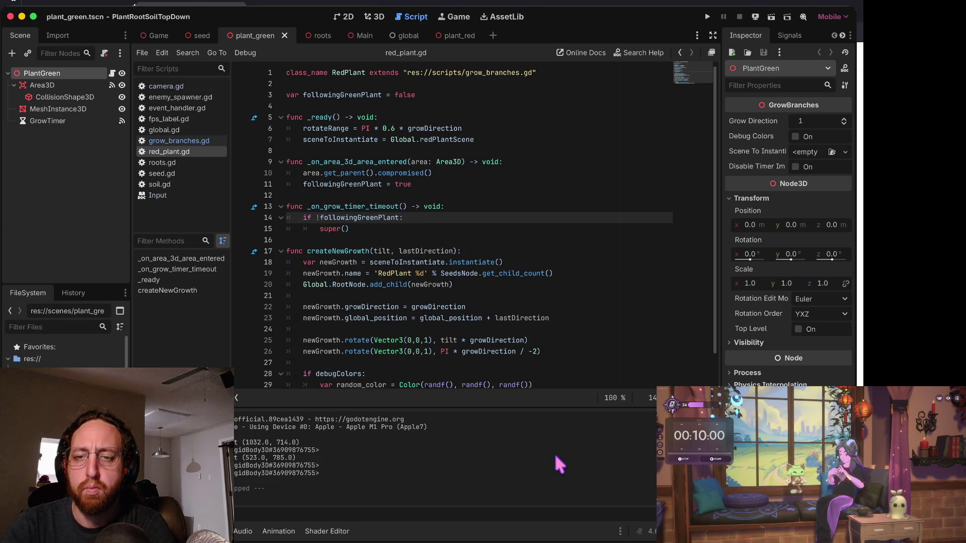
Find the other occurrences of followingGreenPlant, including where it is set true.
key(super+g)
key(super+g)
key(super+g)
key(super+shift+g)
key(super+g)
key(super+g)
key(super+g)
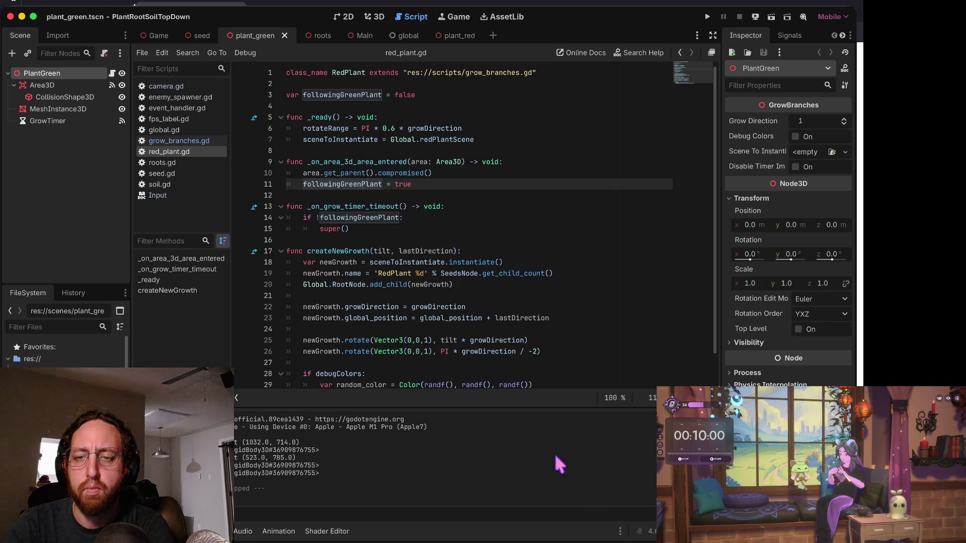
key(Up)
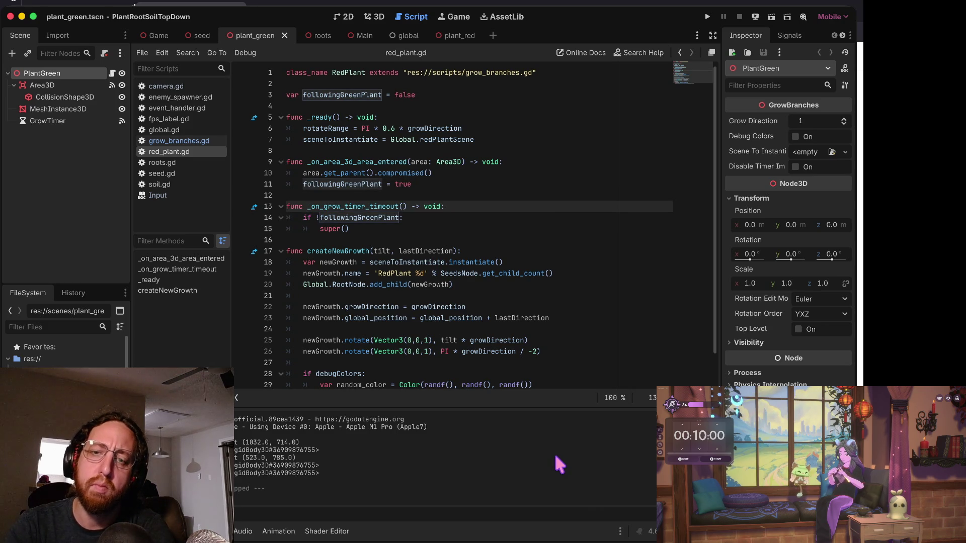
key(Up)
key(Up)
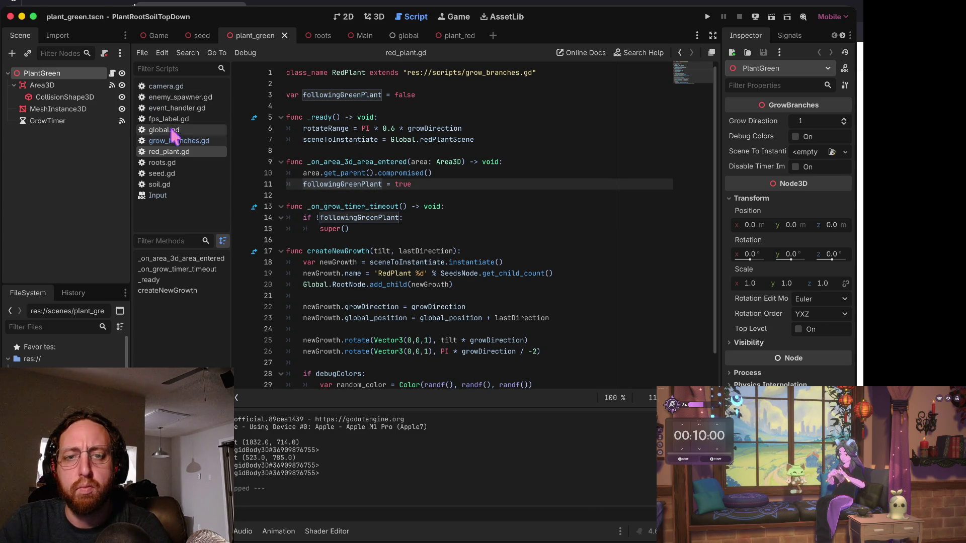
Check the GrowTimer's Inspector settings in plant_green.tscn: 0.231 s wait, One Shot and Autostart on.
click(179, 141)
click(179, 152)
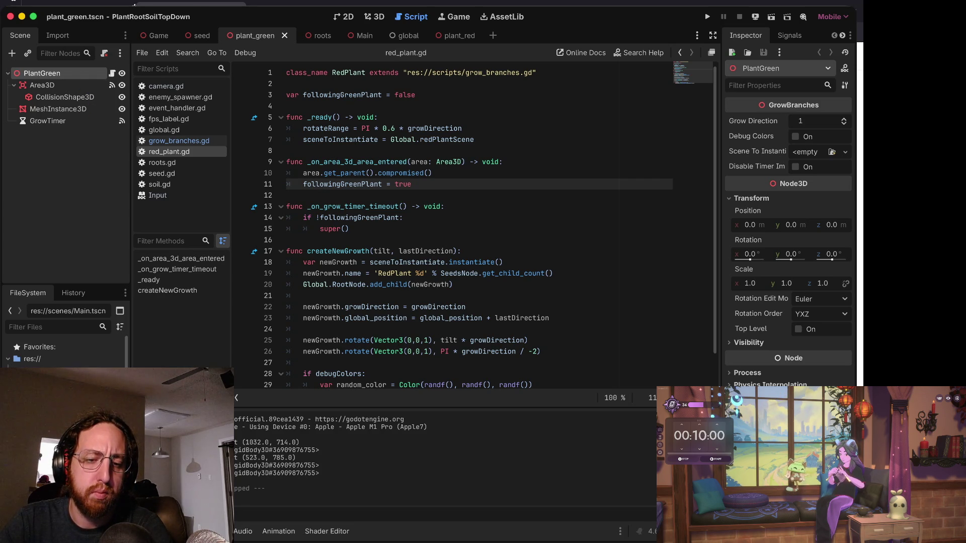
right_click(53, 185)
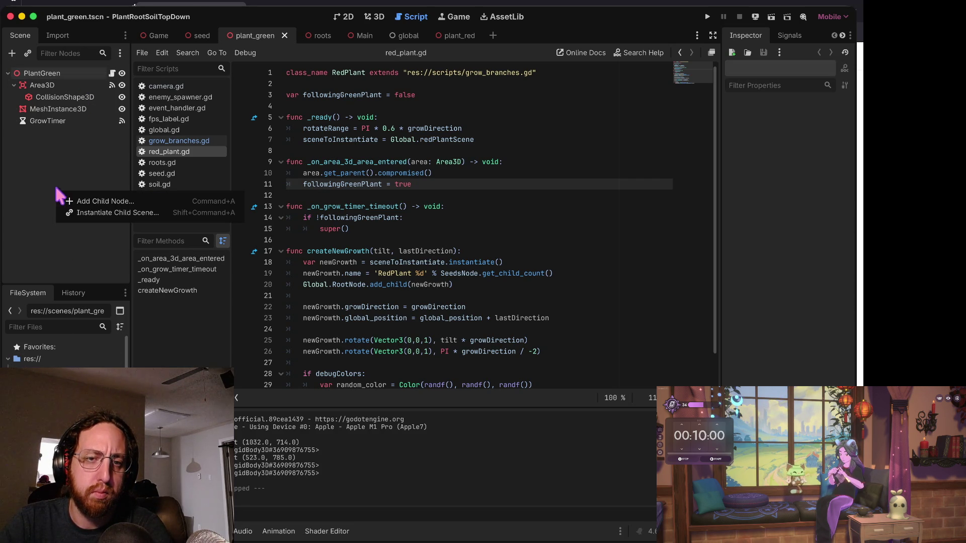
right_click(44, 73)
click(44, 73)
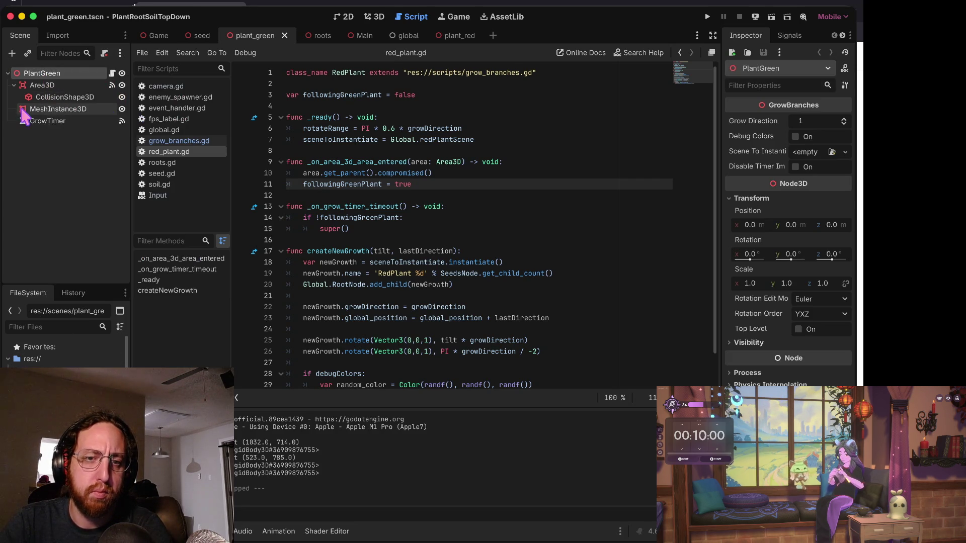
double_click(50, 121)
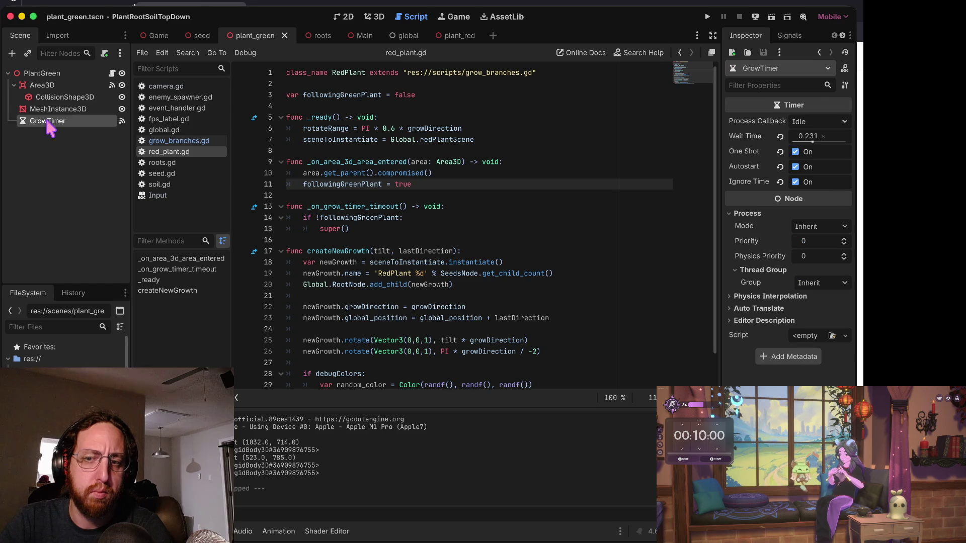
click(514, 171)
click(341, 185)
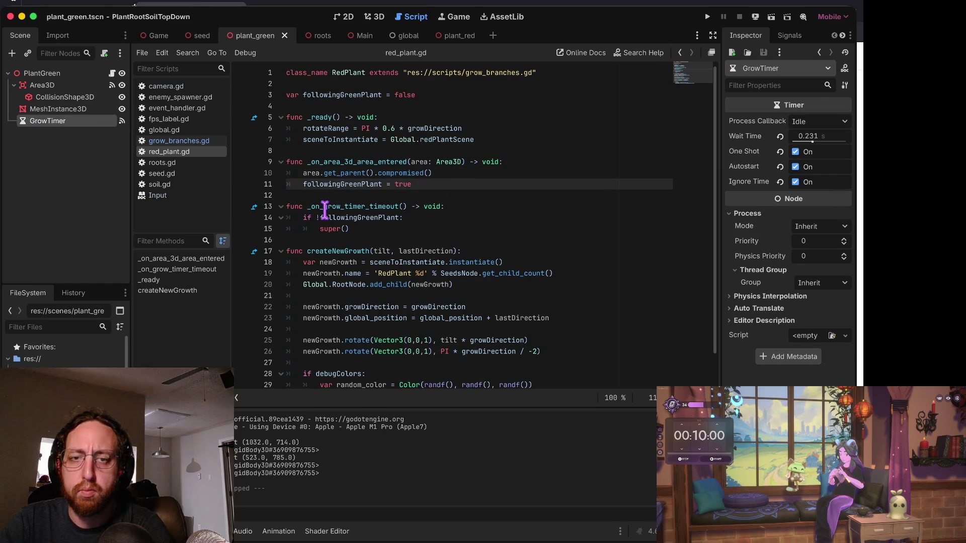
In grow_branches.gd, declare 'compromised = false' and set 'compromised = true' inside compromised().
click(175, 141)
scroll(431, 123, up, 5)
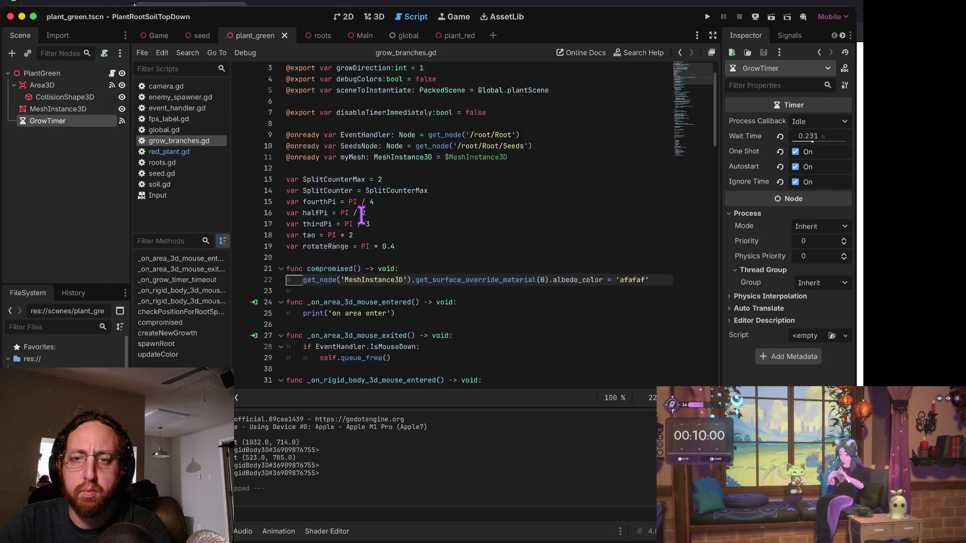
scroll(431, 123, down, 3)
click(365, 205)
text(var )
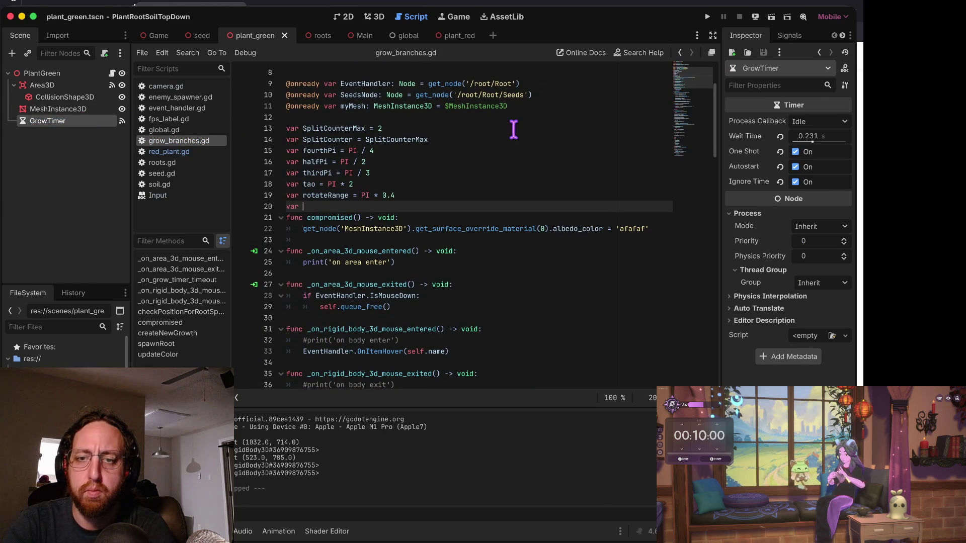
text(infected)
key(BackSpace)
key(BackSpace)
key(BackSpace)
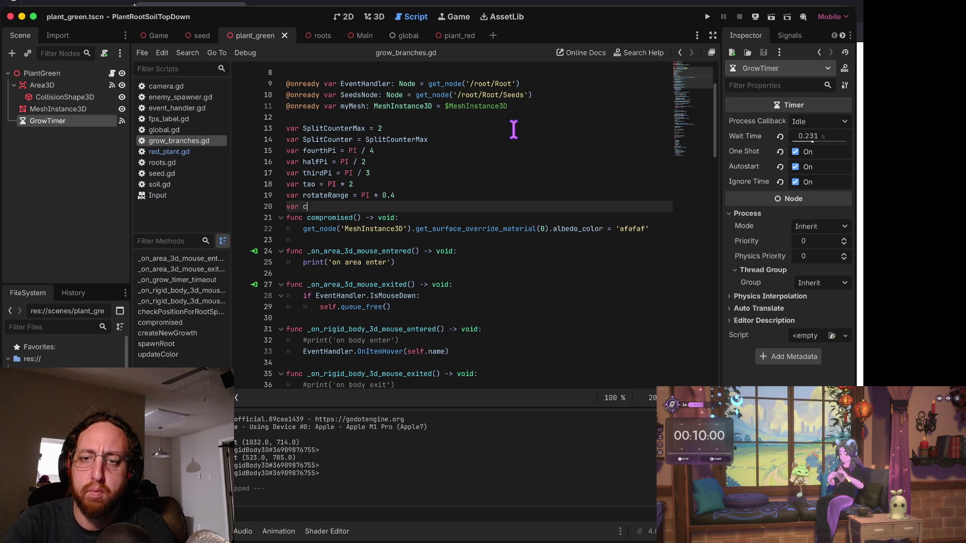
text(compromised = false)
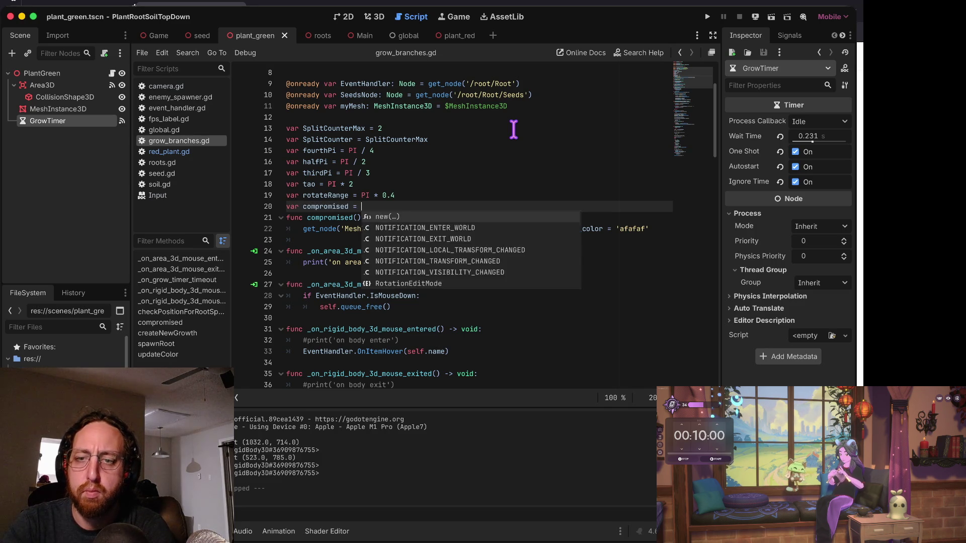
key(Return)
key(Down)
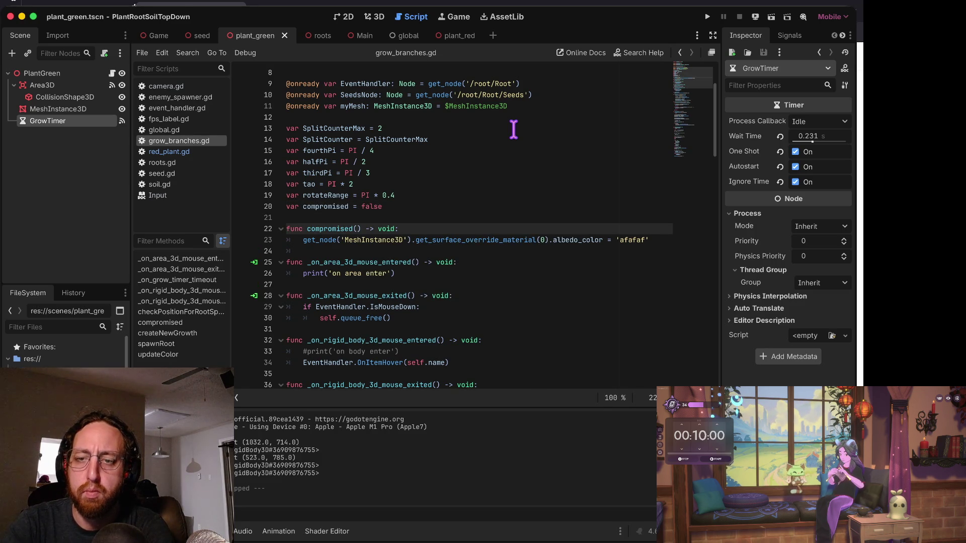
key(End)
key(Return)
text(compromised = t)
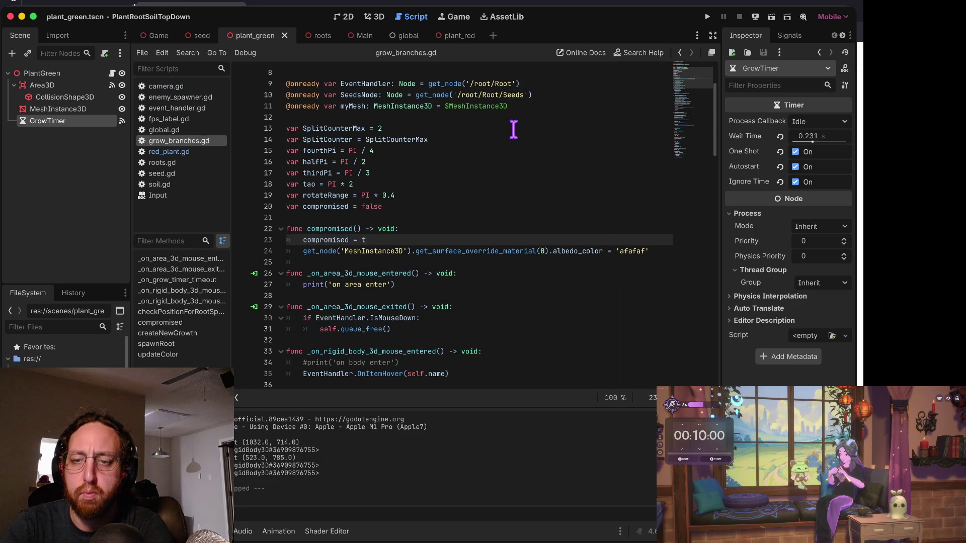
text(rue)
Place the declaration above compromised(), rename the flag to isCompromised in both lines, and save.
key(Up)
key(Up)
key(Up)
key(ctrl+shift+k)
key(Up)
key(Up)
key(Down)
key(Down)
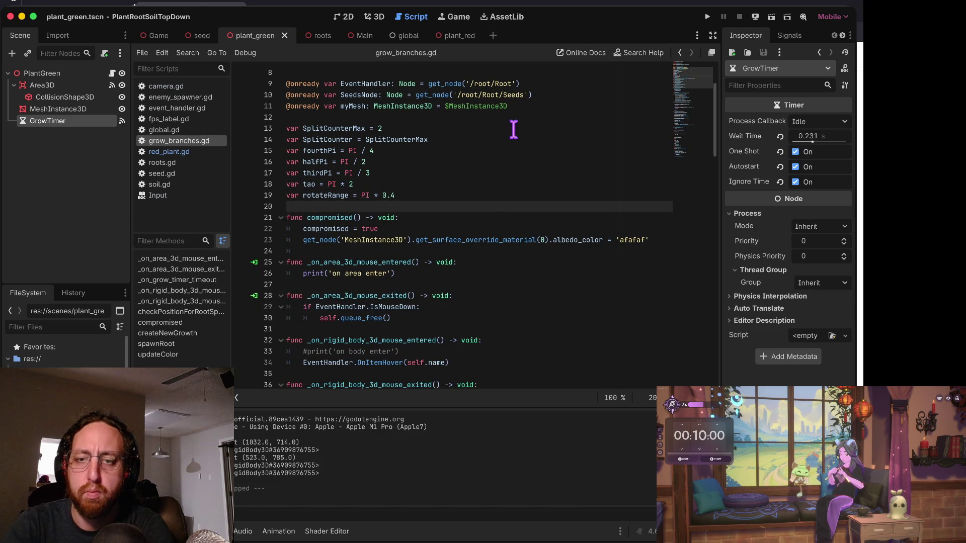
key(ctrl+z)
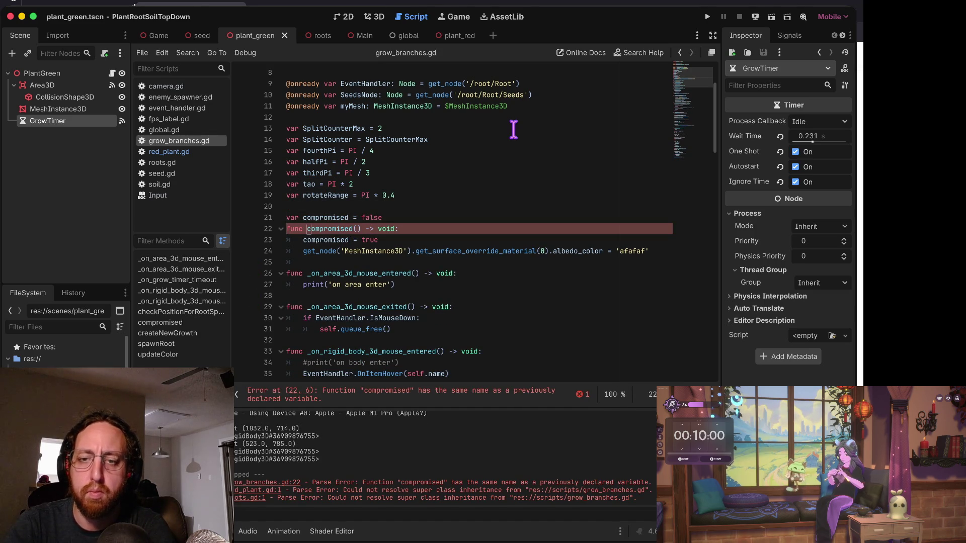
key(Up)
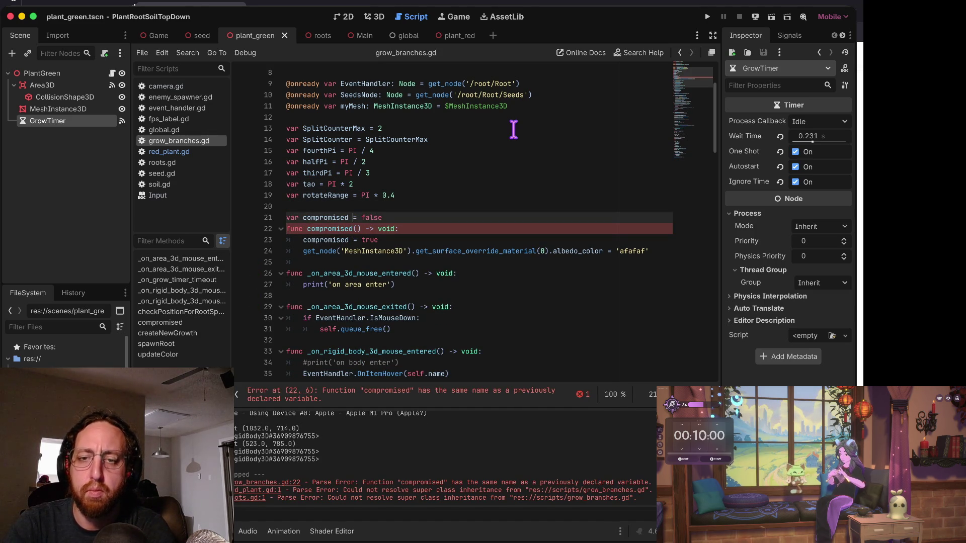
key(alt+Left)
text(isC)
key(Delete)
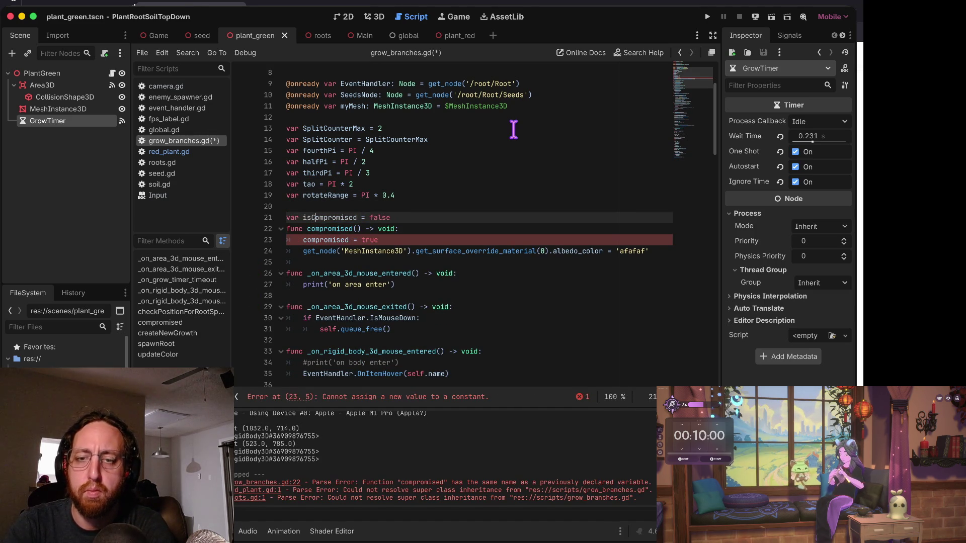
key(ctrl+s)
key(Down)
key(Down)
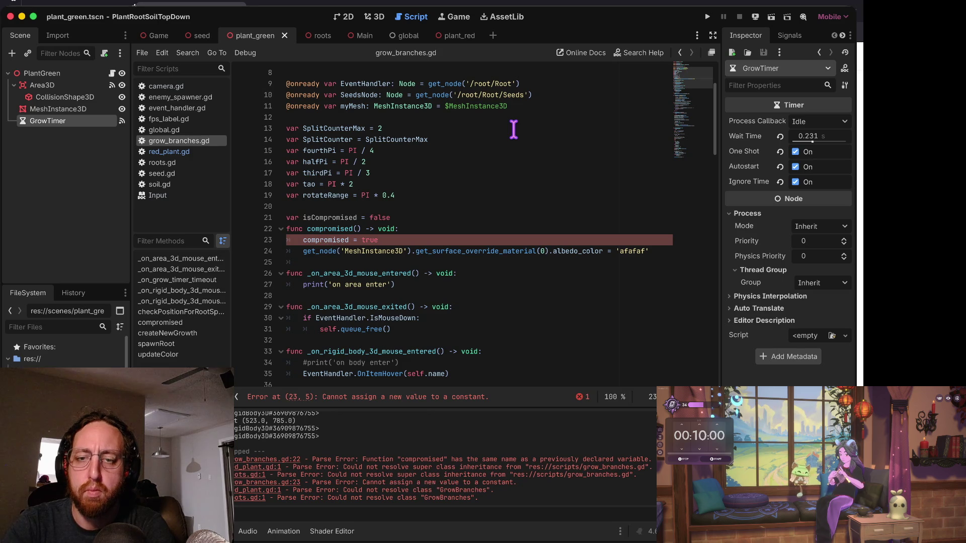
text(isC)
key(Delete)
key(ctrl+s)
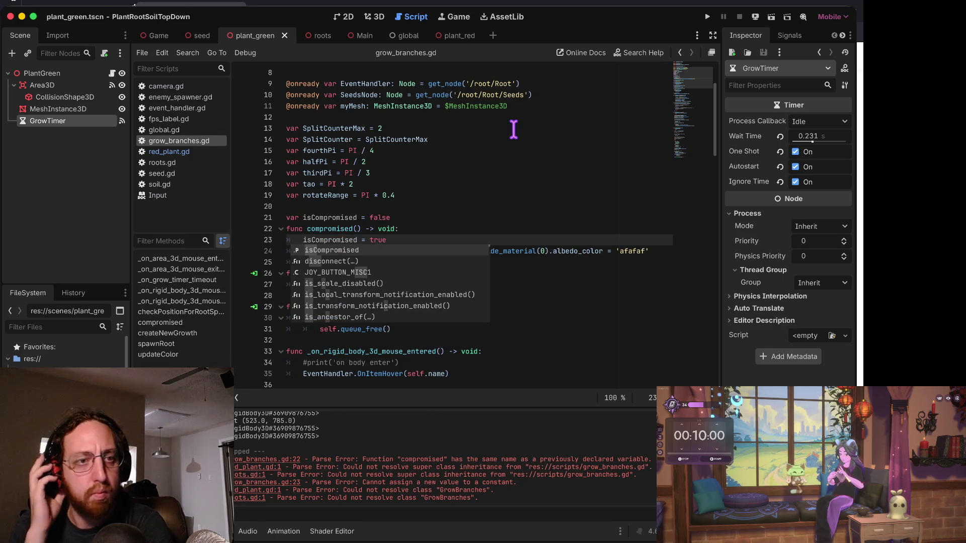
Go to the blank line after the pause check in _on_grow_timer_timeout.
key(Escape)
key(Down)
key(Page_Down)
key(Page_Down)
key(Page_Down)
key(Up)
key(Up)
key(Up)
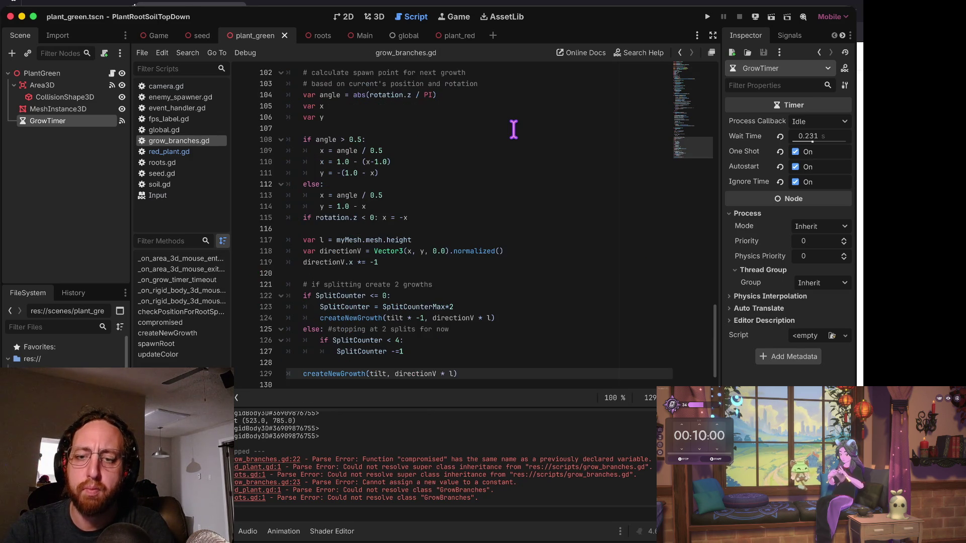
key(Up)
key(Up)
key(Up)
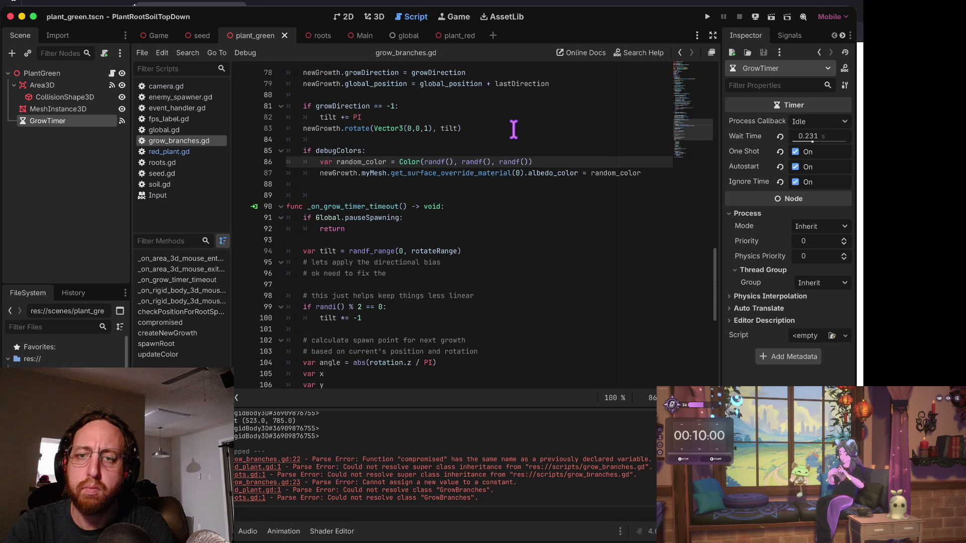
key(Down)
key(Down)
key(Down)
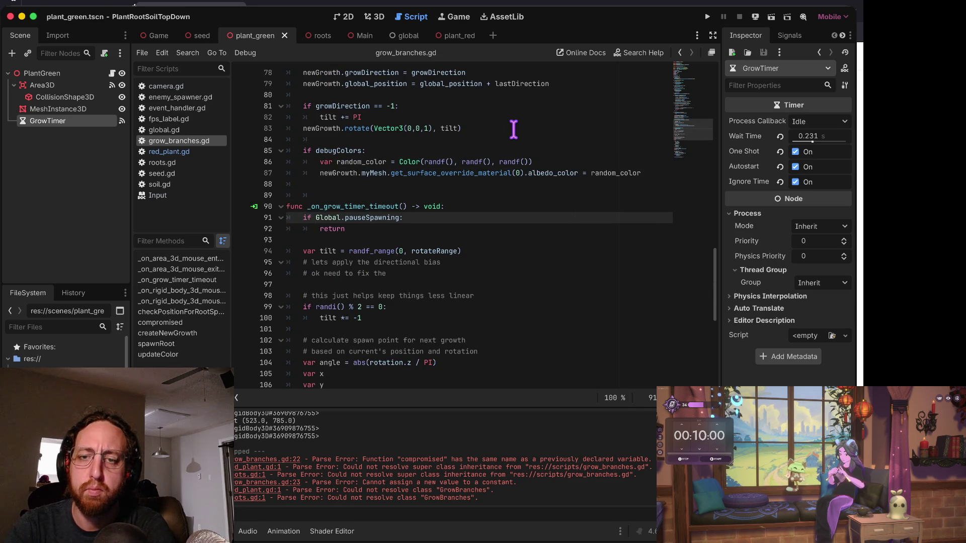
key(Down)
key(Down)
Add 'if isCompromised: return' to the grow-timer timeout handler.
key(Return)
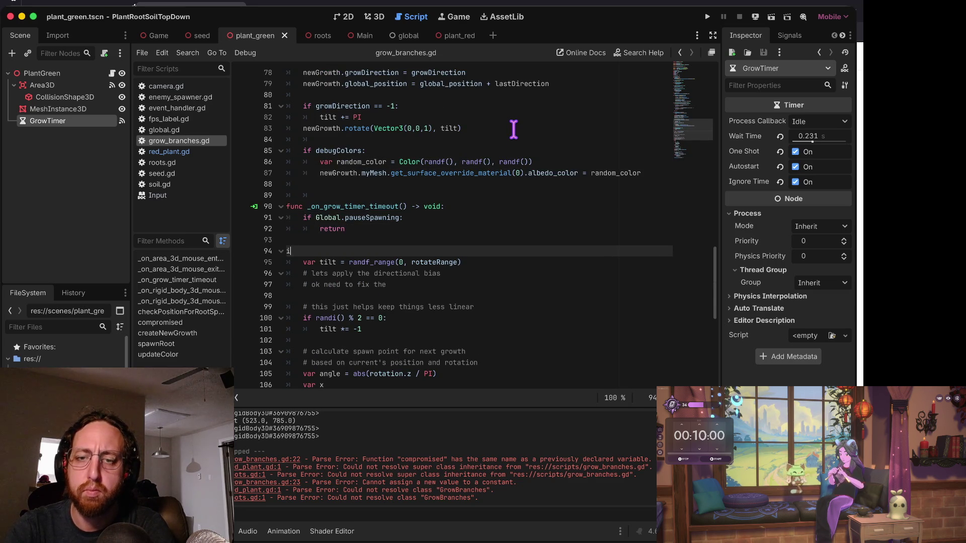
key(Tab)
text(if ()
key(BackSpace)
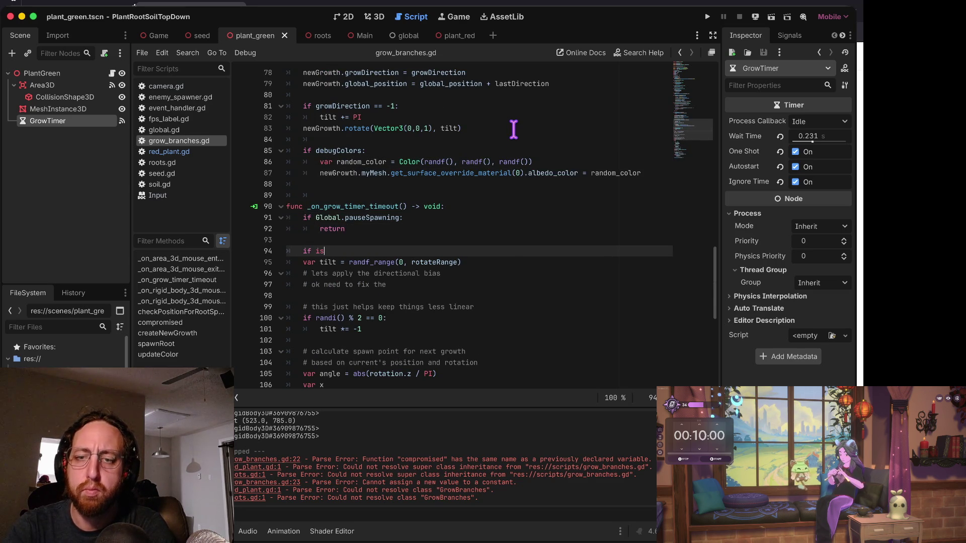
text(is)
key(Return)
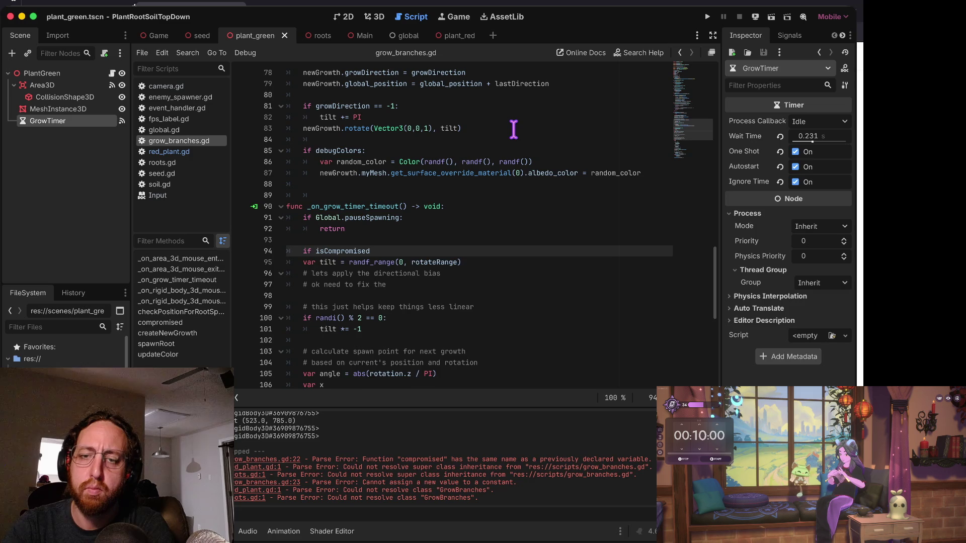
text(:)
key(Return)
key(Return)
text(return)
key(Return)
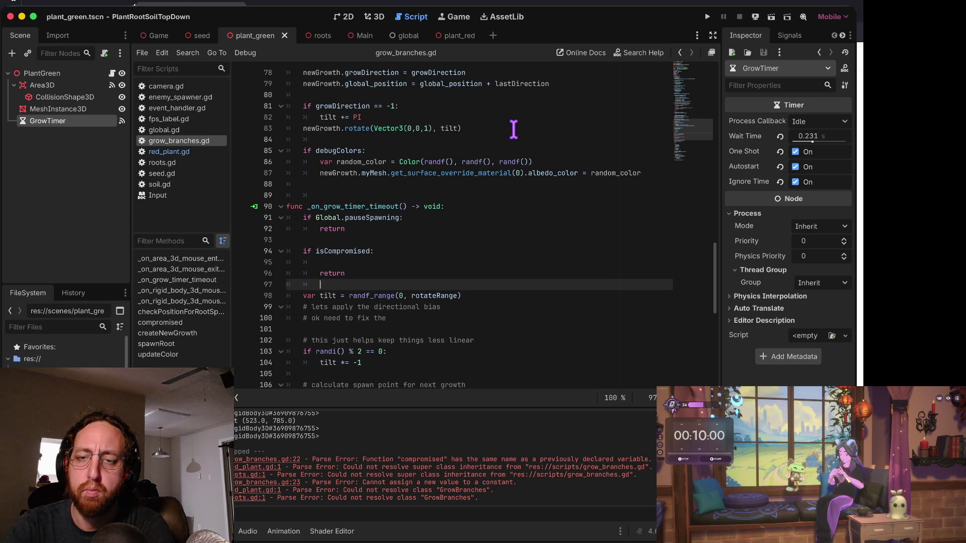
Try a get_ call below the check, delete it, and jump to the top of the script.
key(Up)
key(Up)
text(get_c)
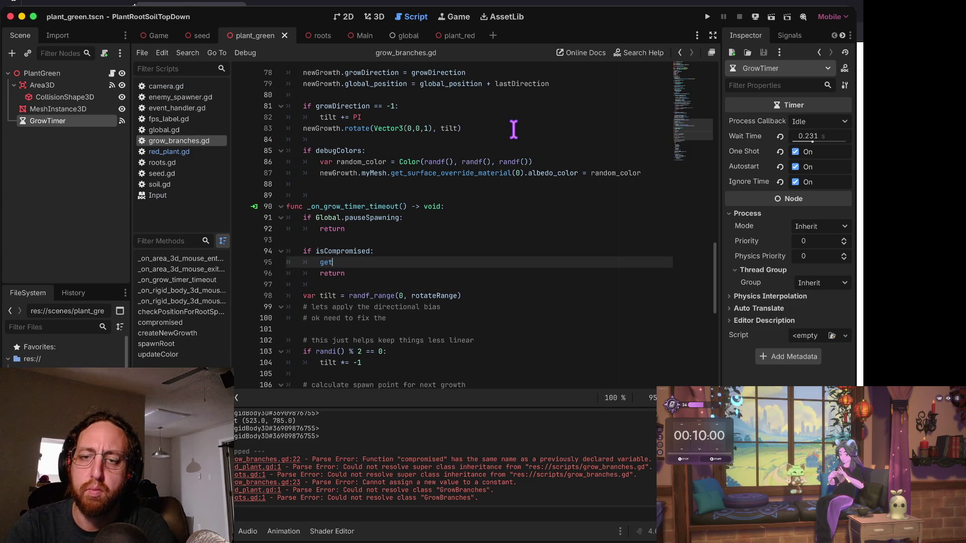
key(BackSpace)
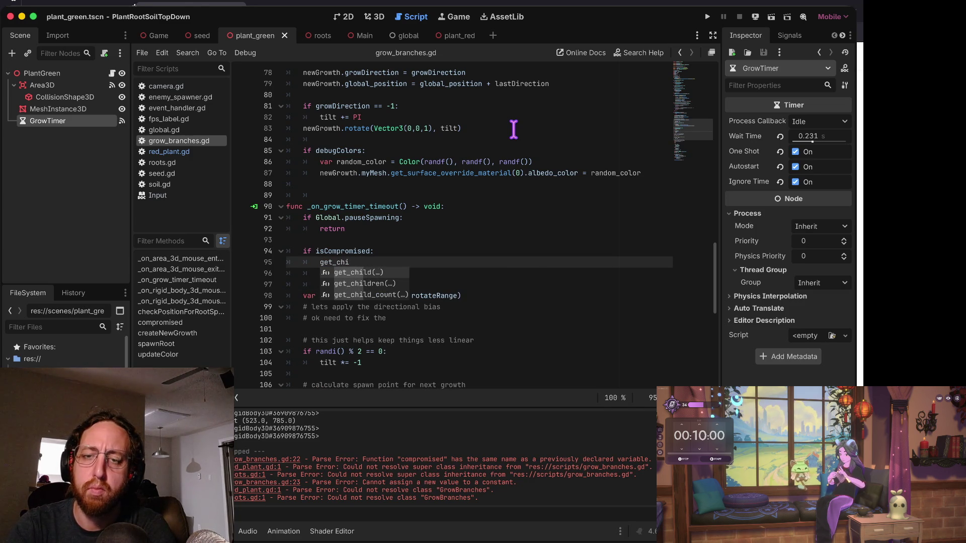
text(no)
key(BackSpace)
key(BackSpace)
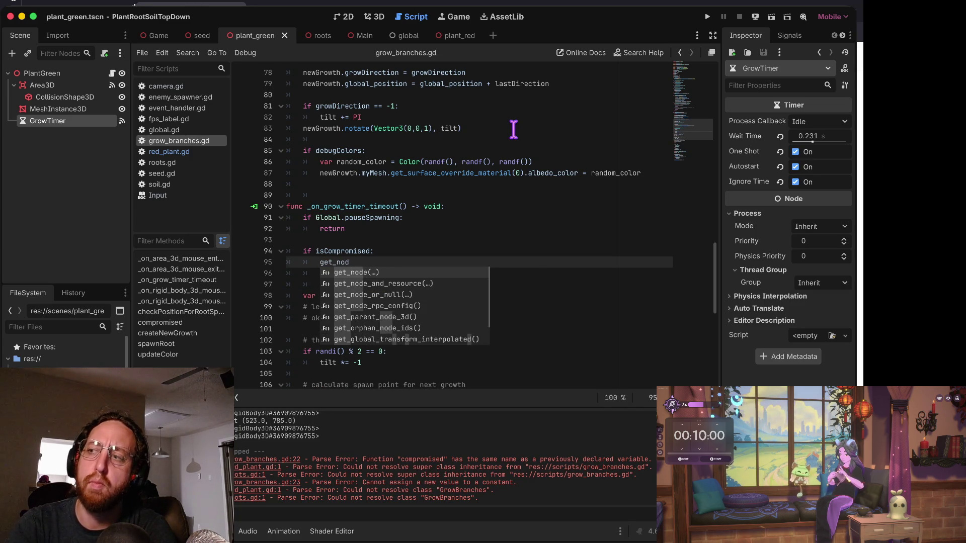
key(Escape)
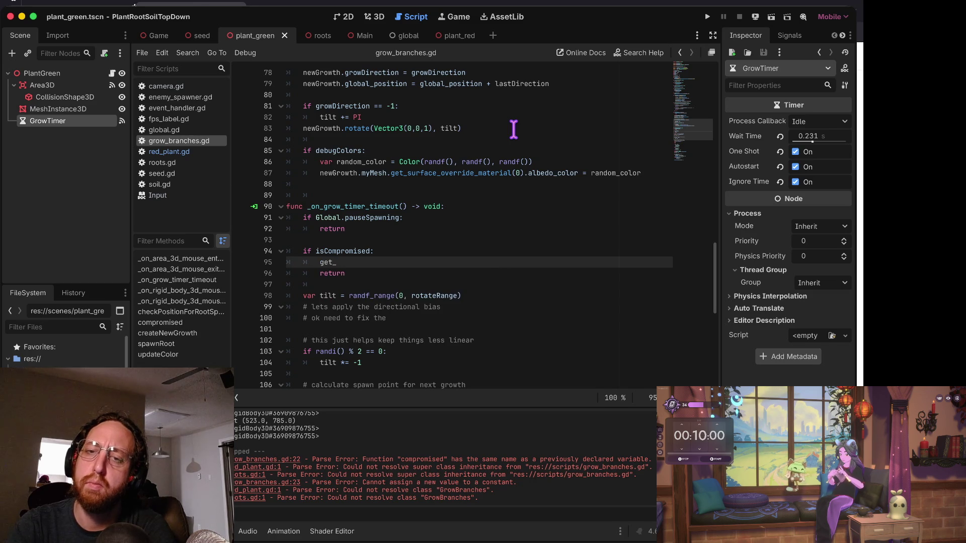
key(BackSpace)
key(BackSpace)
key(BackSpace)
key(super+Up)
key(Down)
key(Down)
key(Down)
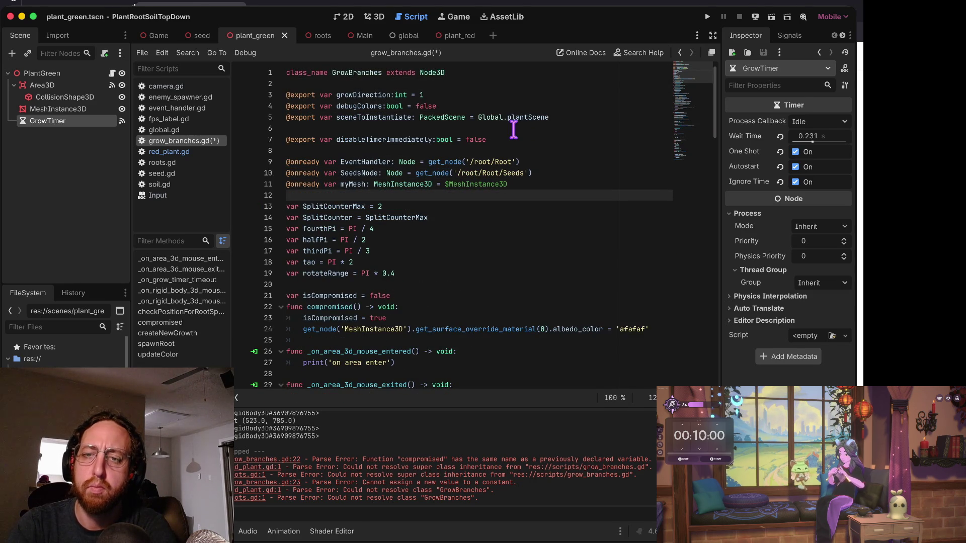
Declare 'var spawnedNodes = []' below the onready variables and save.
key(Return)
text(var spa)
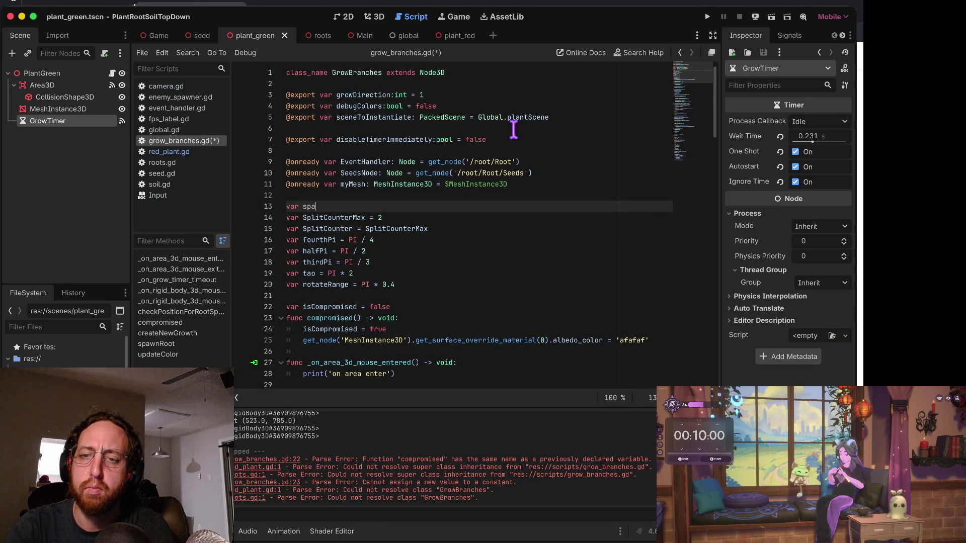
text(wned)
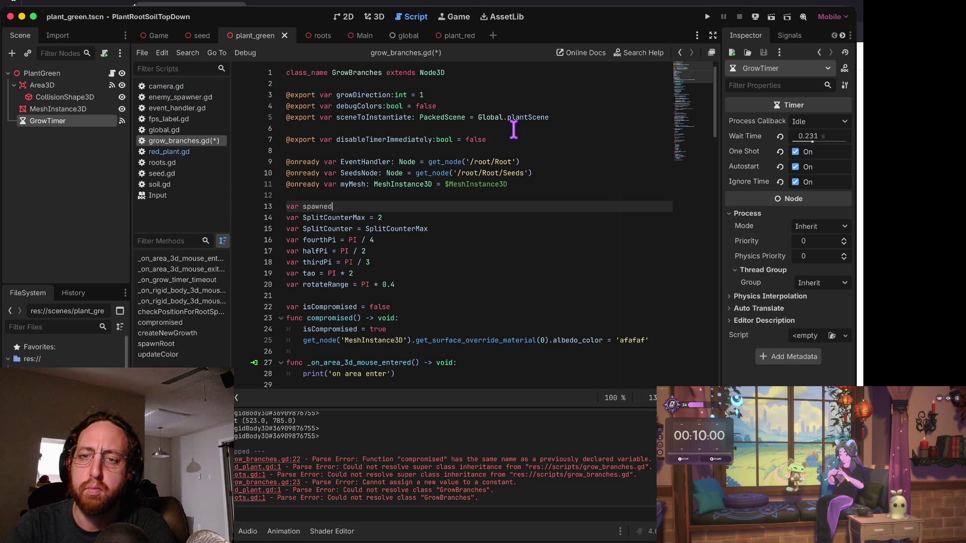
text(CNode =)
text( null)
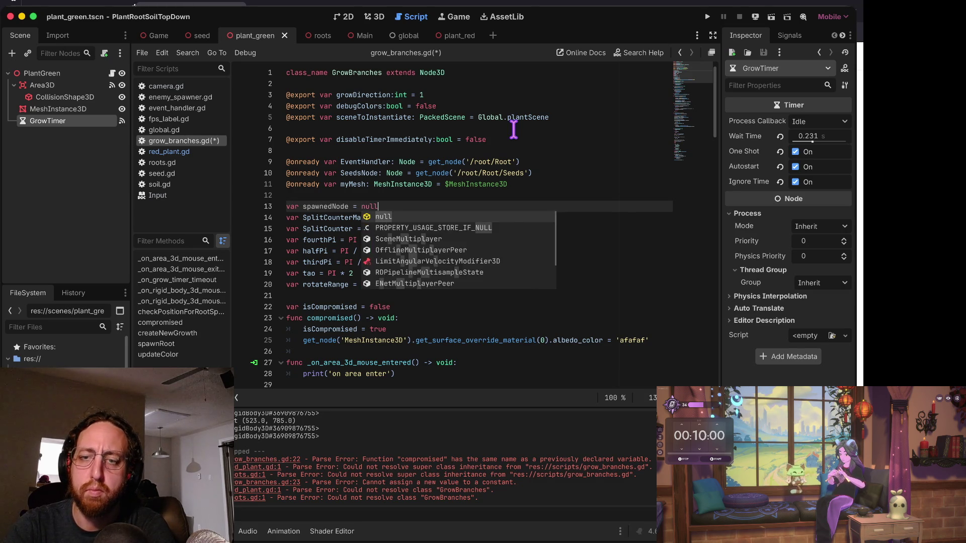
key(Return)
key(ctrl+s)
key(ctrl+End)
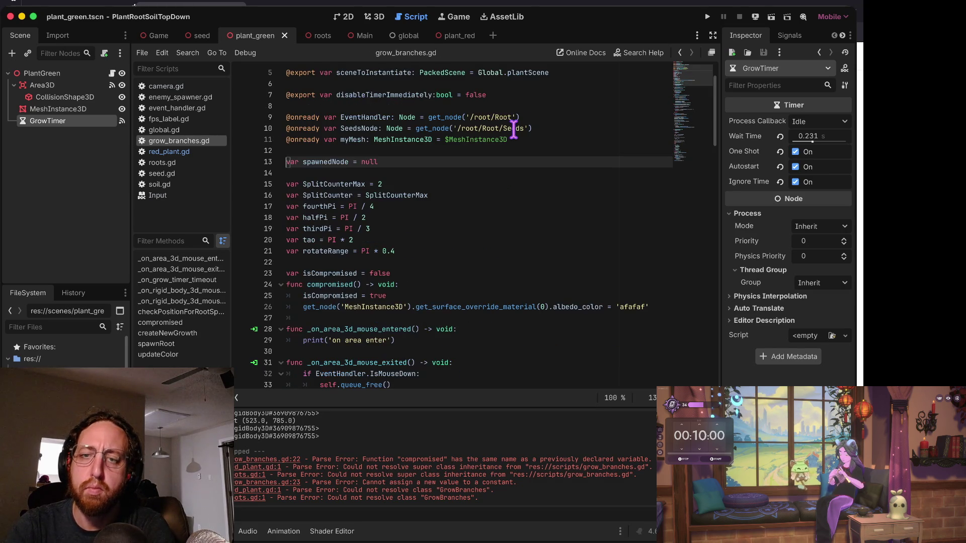
text(s)
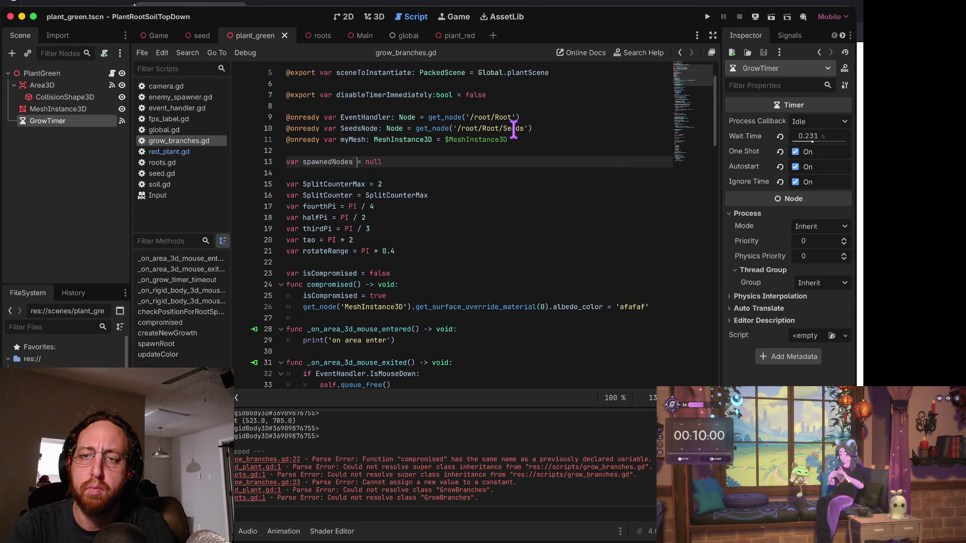
key(BackSpace)
key(BackSpace)
key(BackSpace)
text([])
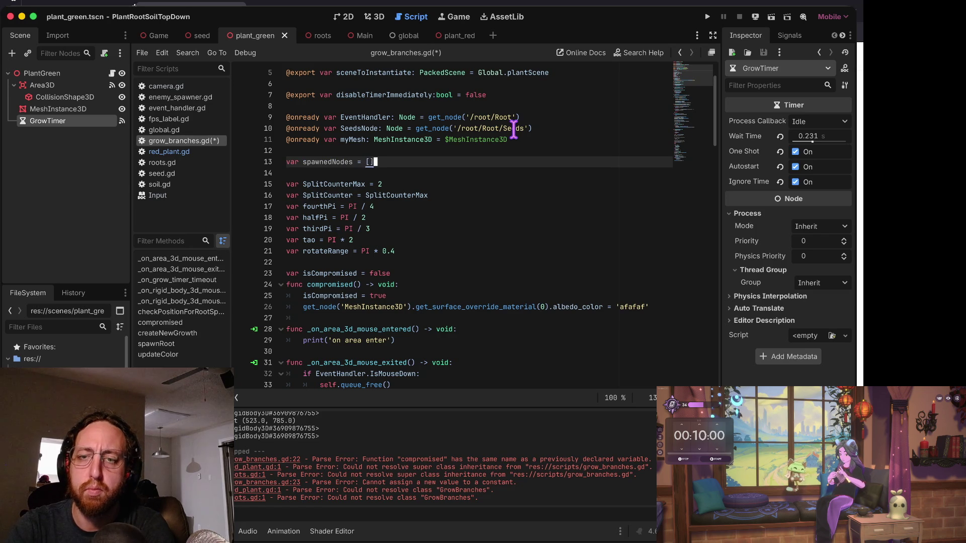
key(ctrl+s)
In createNewGrowth, add 'spawnedNodes.push_back(newGrowth)' after the instantiate line.
key(alt+Left)
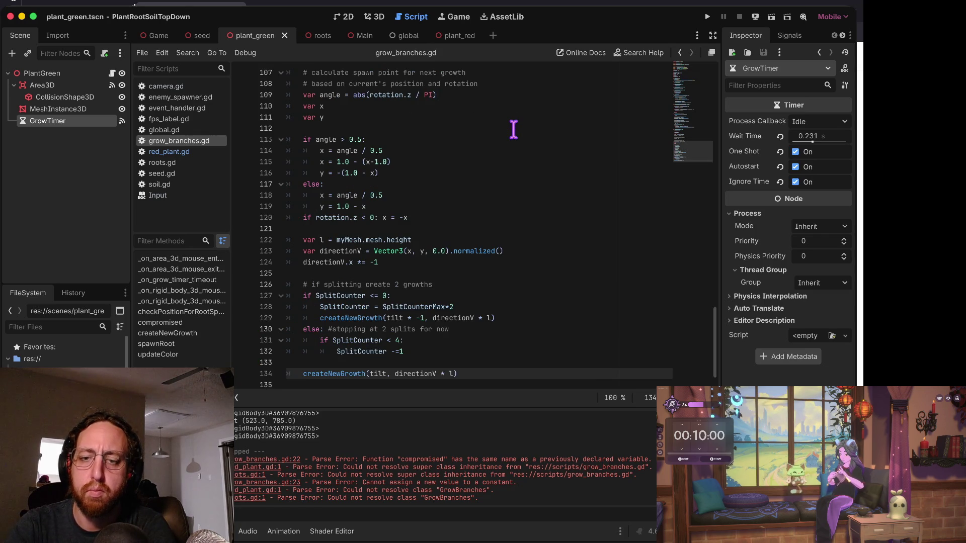
key(alt+Left)
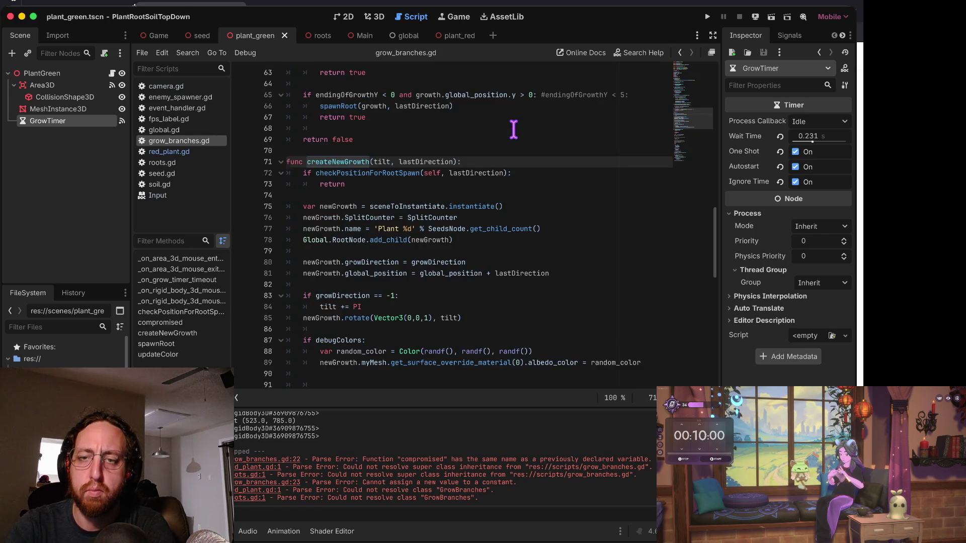
key(Down)
key(Down)
key(Down)
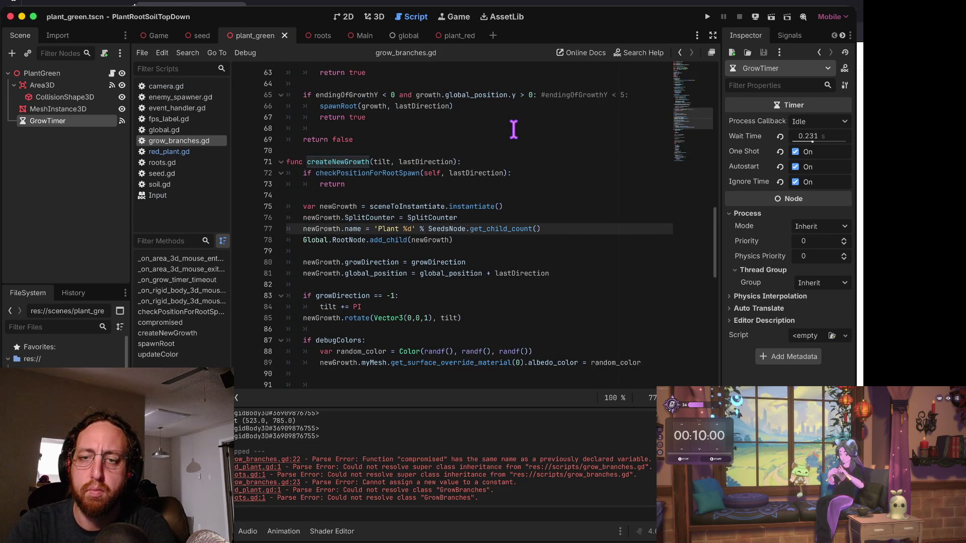
key(ctrl+shift+Return)
text(ne)
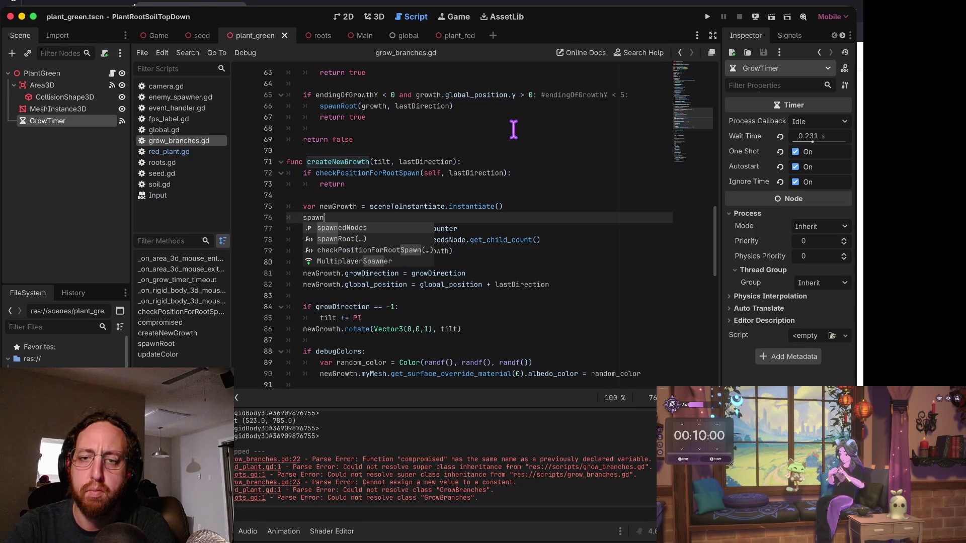
key(Return)
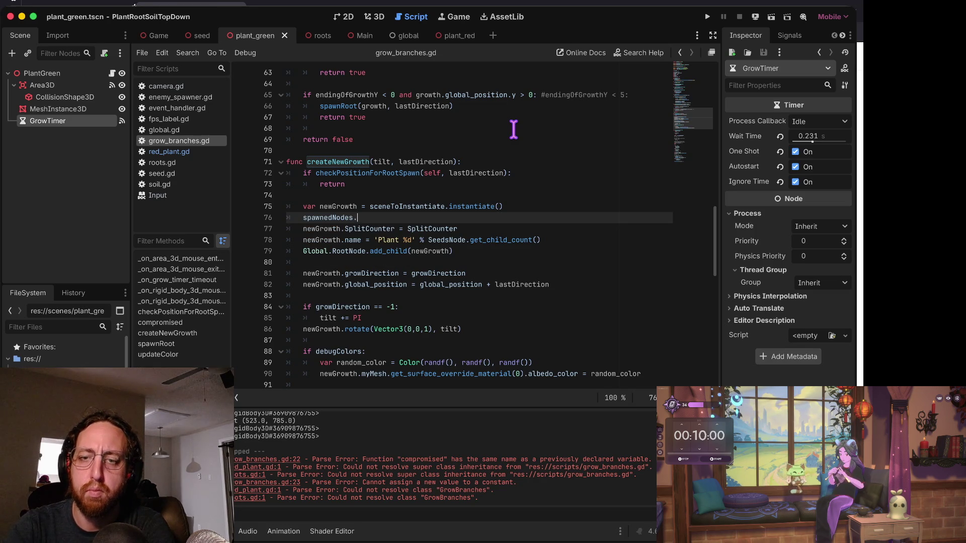
text(push(newgr)
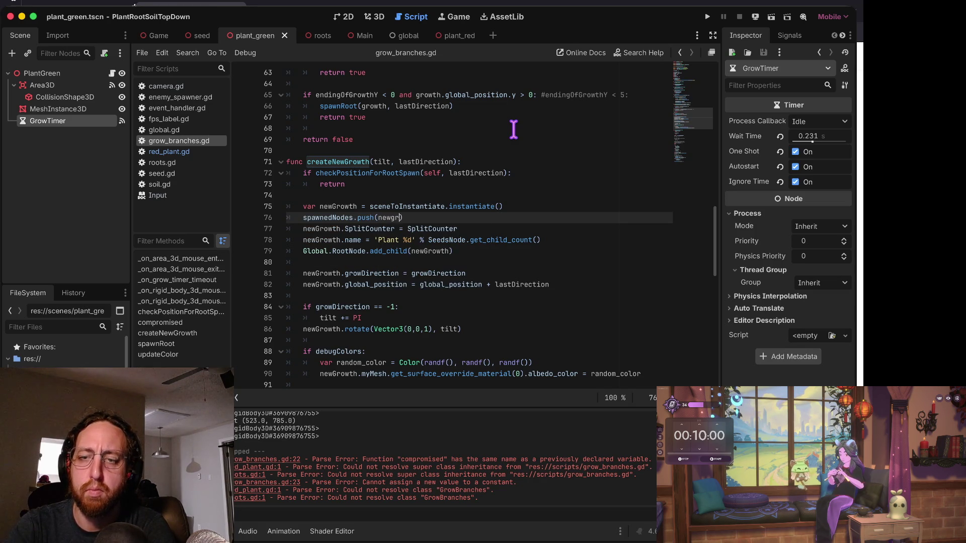
text(o)
key(Return)
key(Home)
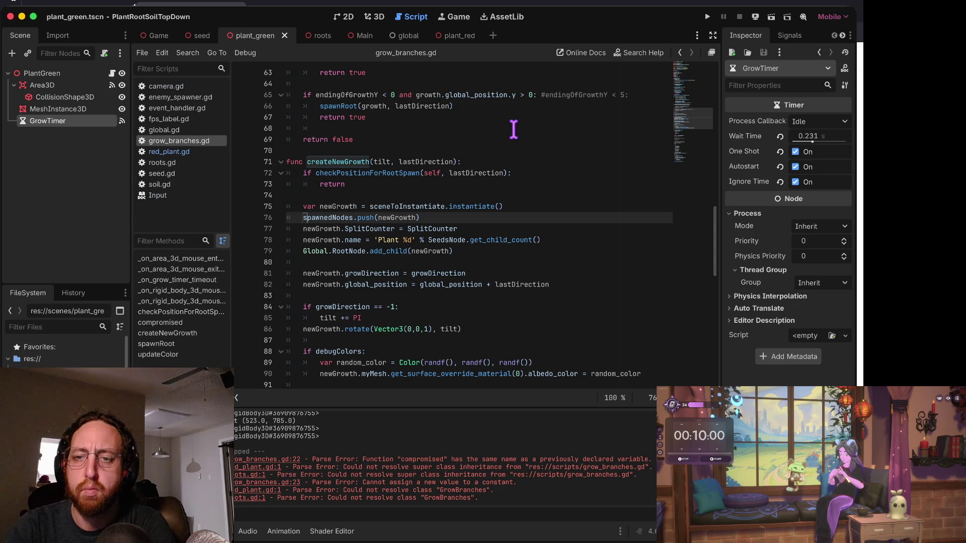
key(shift+Home)
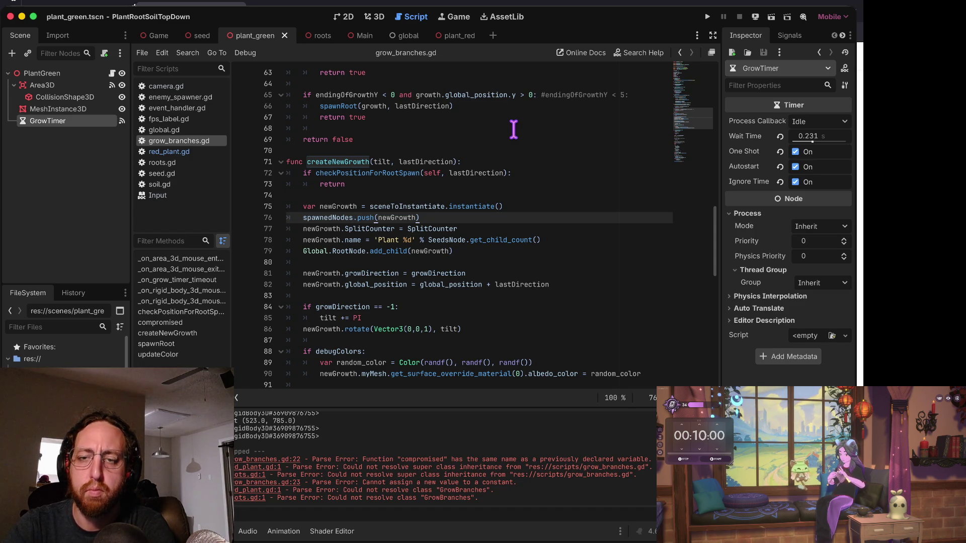
text(_back)
key(Home)
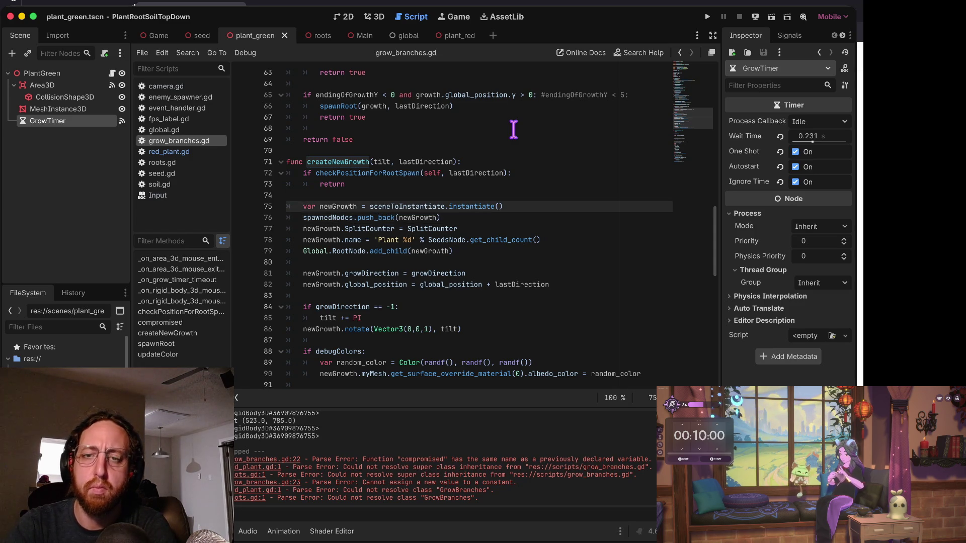
key(Page_Down)
key(Page_Down)
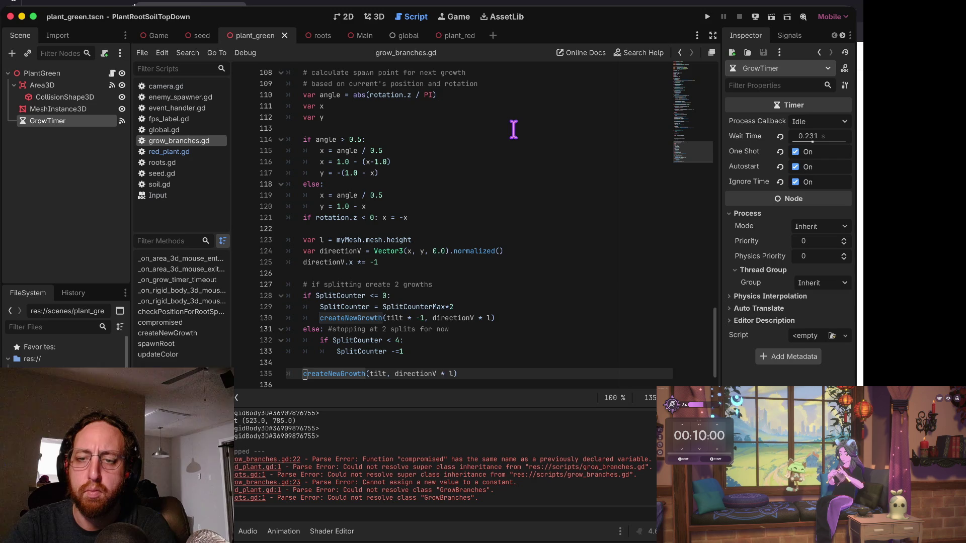
Add a for loop over spawnedNodes on a new line under the compromised check.
key(Up)
key(Up)
key(Up)
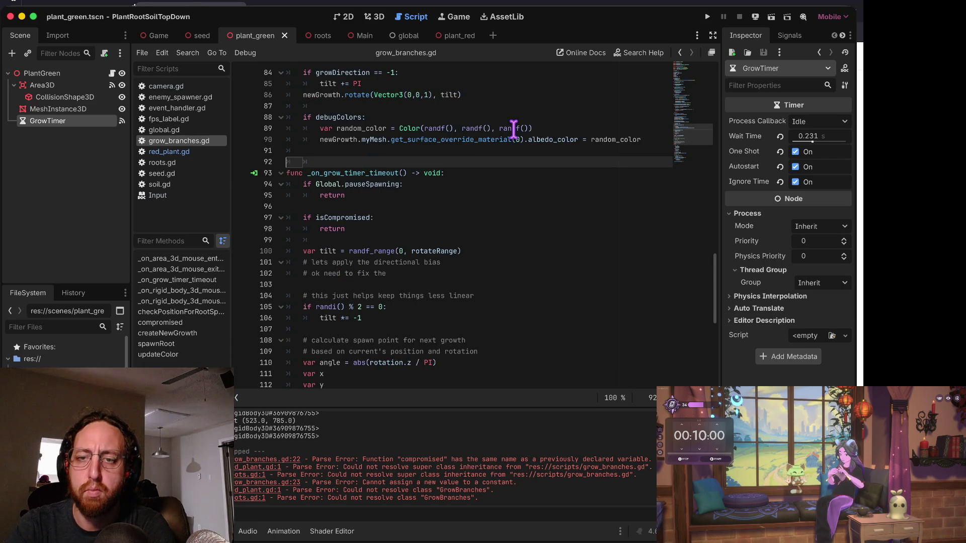
key(Down)
key(Down)
key(Down)
key(Return)
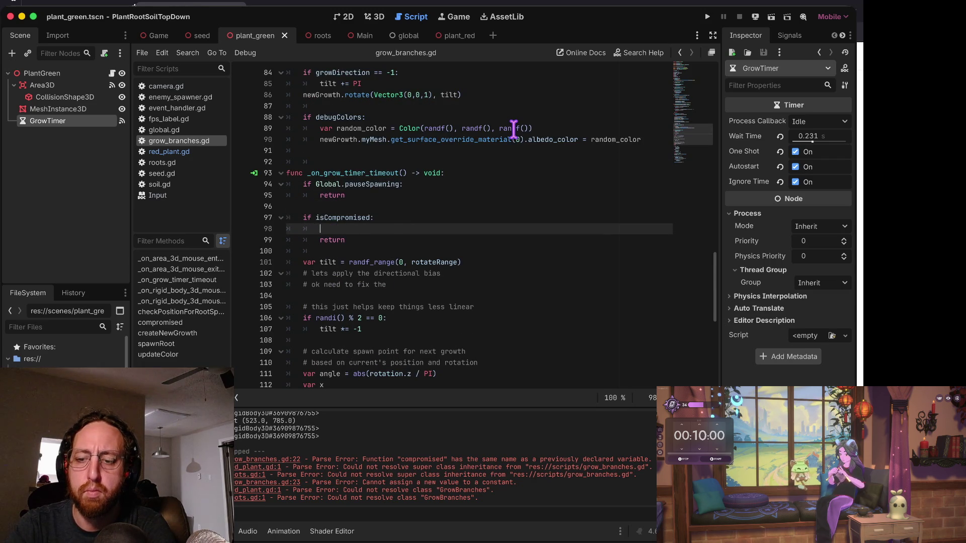
text(spawnedNodes)
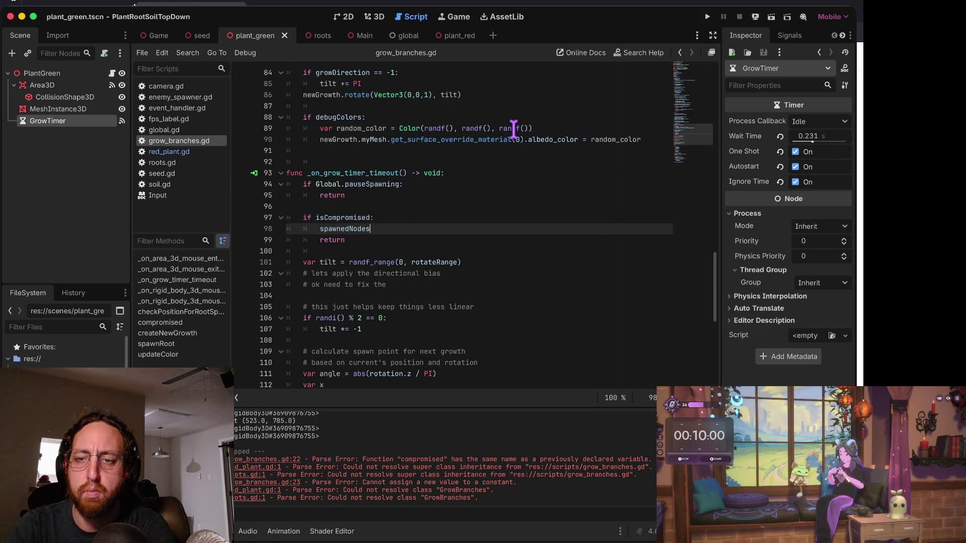
key(Up)
key(Return)
text(for i in ra)
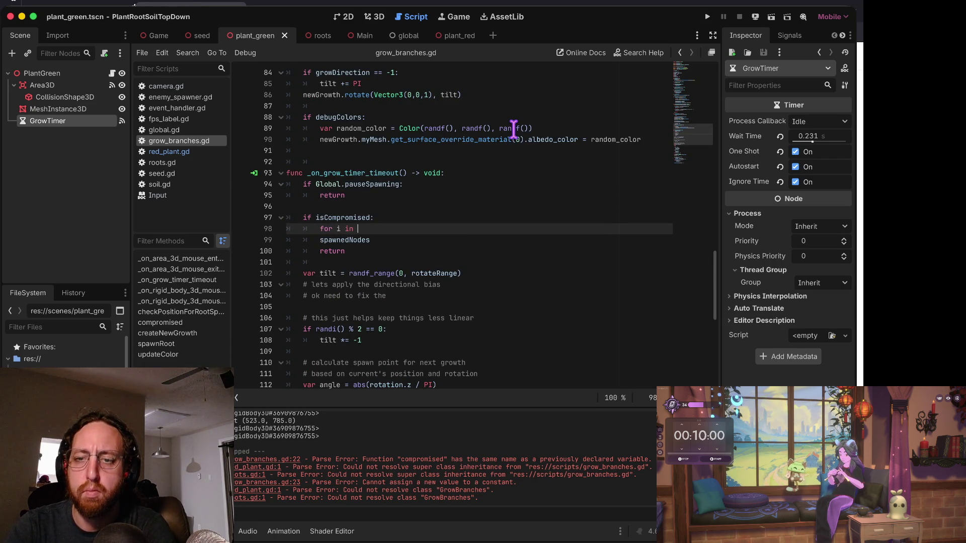
key(BackSpace)
key(BackSpace)
text(spawnedNodes:)
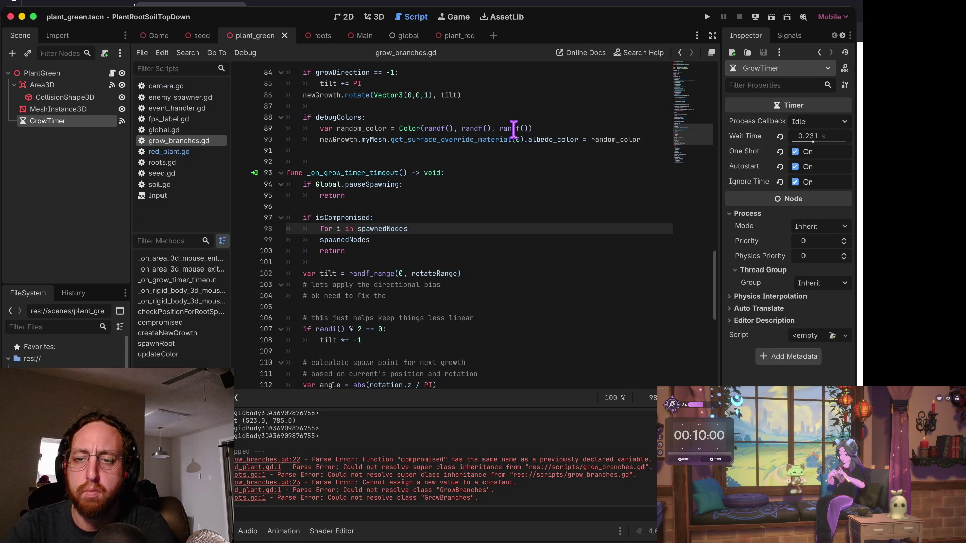
key(Down)
key(Up)
Name the loop variable n and make the indented loop body call n.compromised().
key(ctrl+Left)
key(ctrl+Left)
key(ctrl+Left)
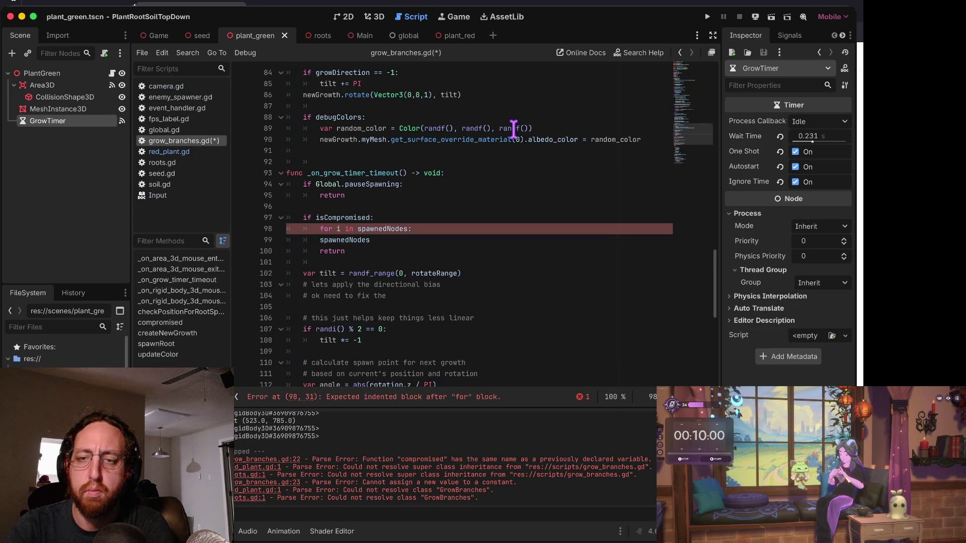
key(Delete)
text(spawn)
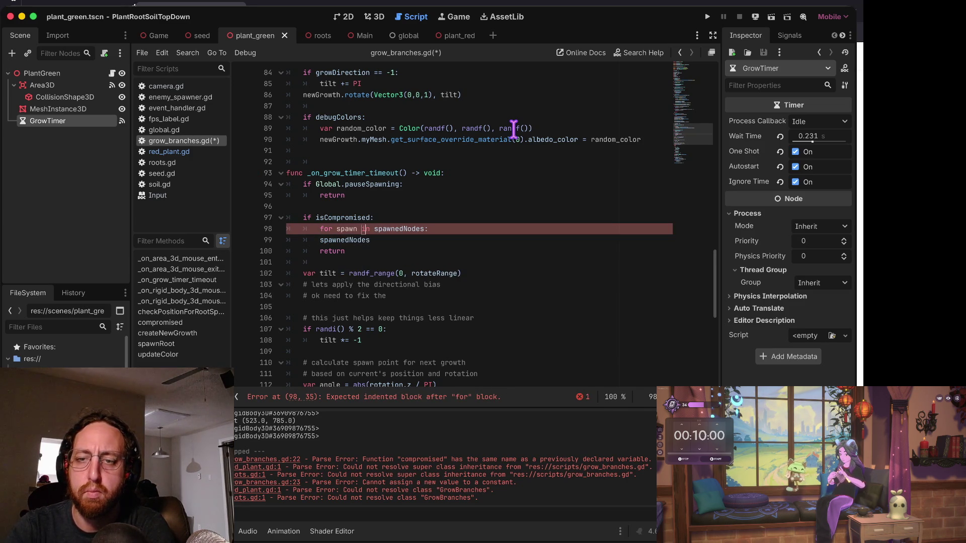
key(Left)
key(ctrl+BackSpace)
text(n)
key(Escape)
key(Down)
key(Home)
key(Tab)
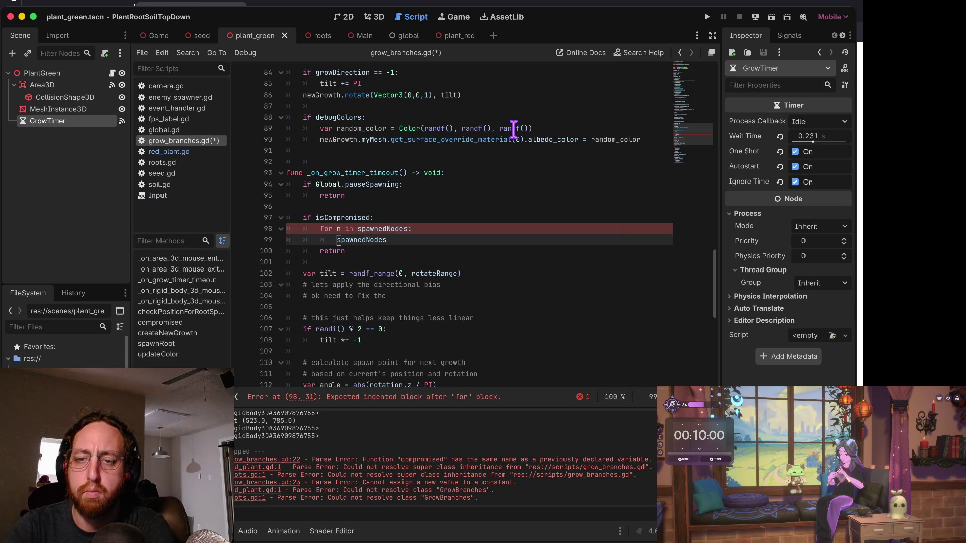
key(End)
key(ctrl+BackSpace)
text(n.)
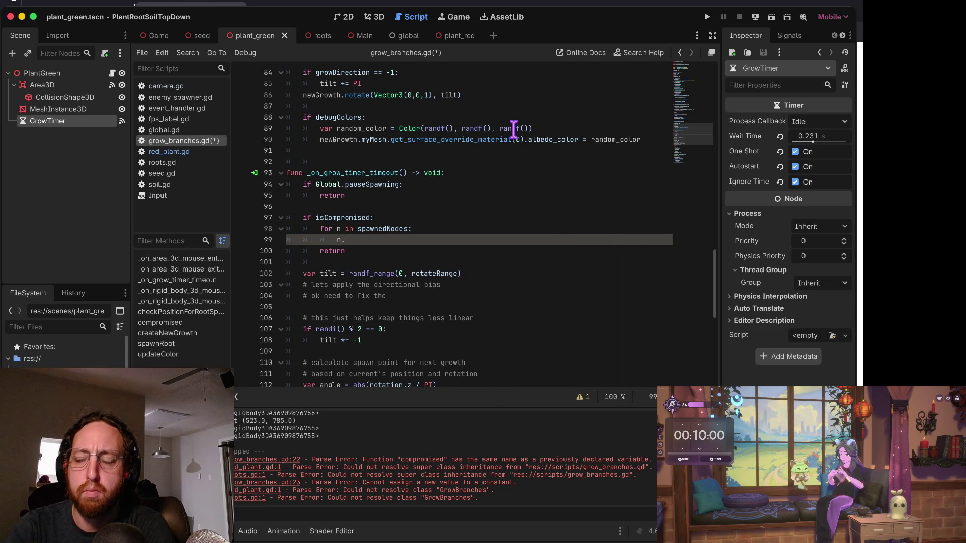
text(compromised)
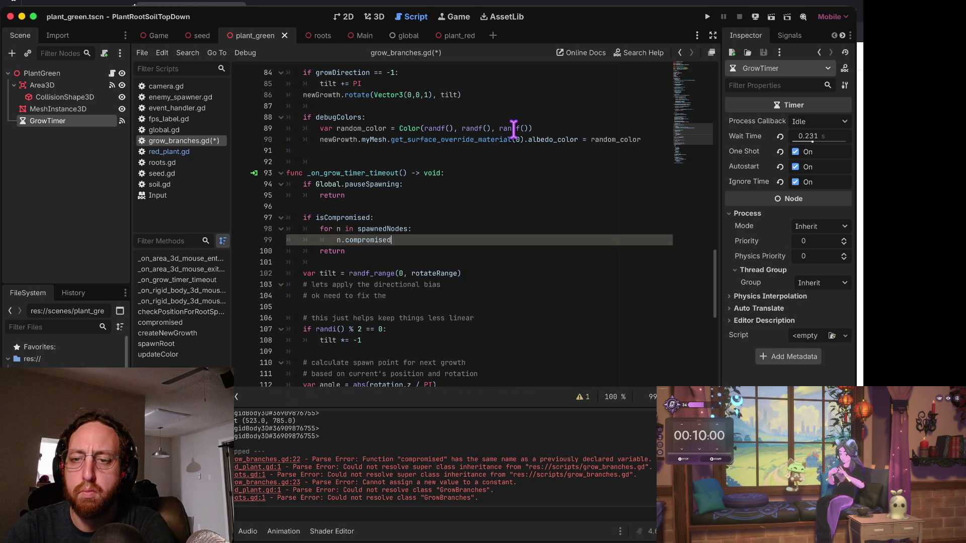
text(())
Save the script and start a comment above 'if isCompromised:' about spreading compromise and skipping growth.
key(ctrl+s)
key(Up)
key(Up)
key(Up)
key(Return)
text(/)
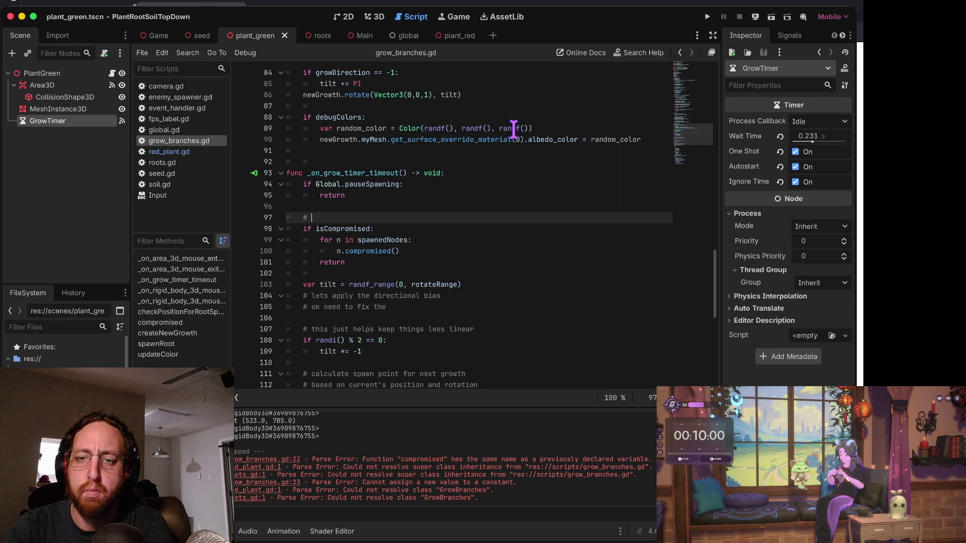
text(spreading compro)
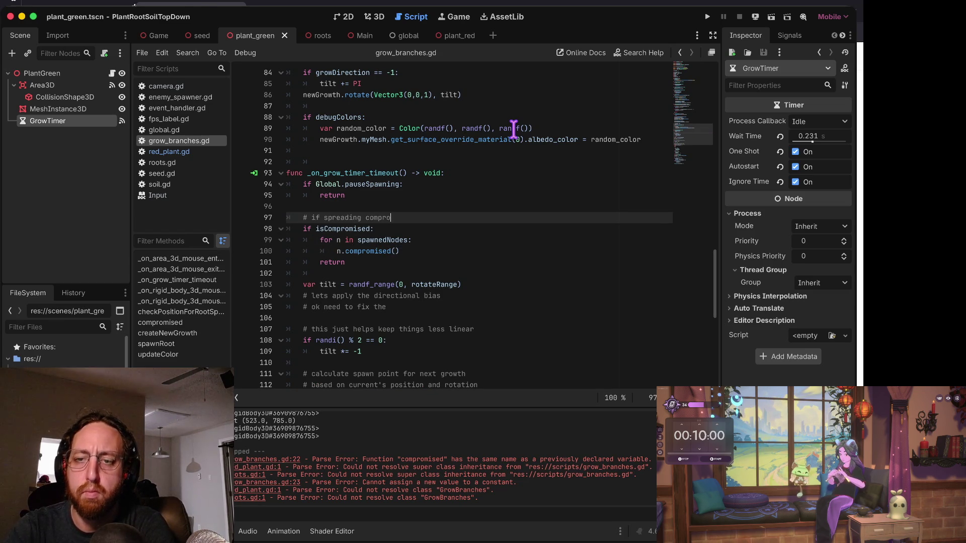
text(romise,)
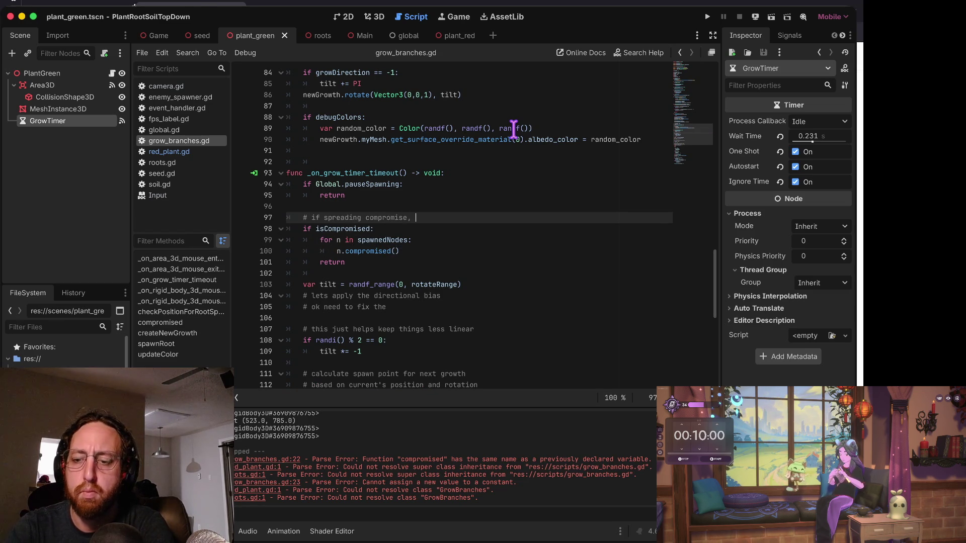
text( skip grow)
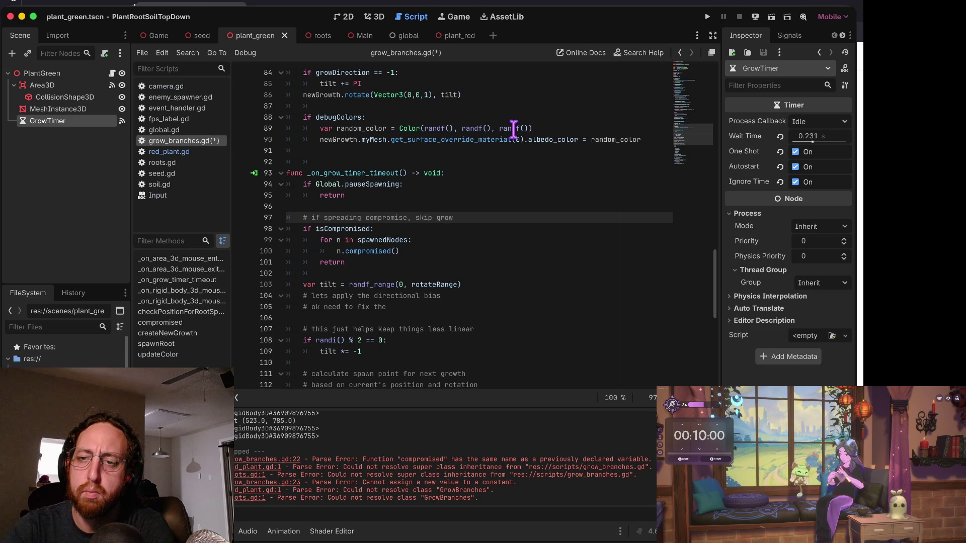
Cut the comment and isCompromised block out of the grow timer handler.
key(shift+Down)
key(shift+Down)
key(shift+Down)
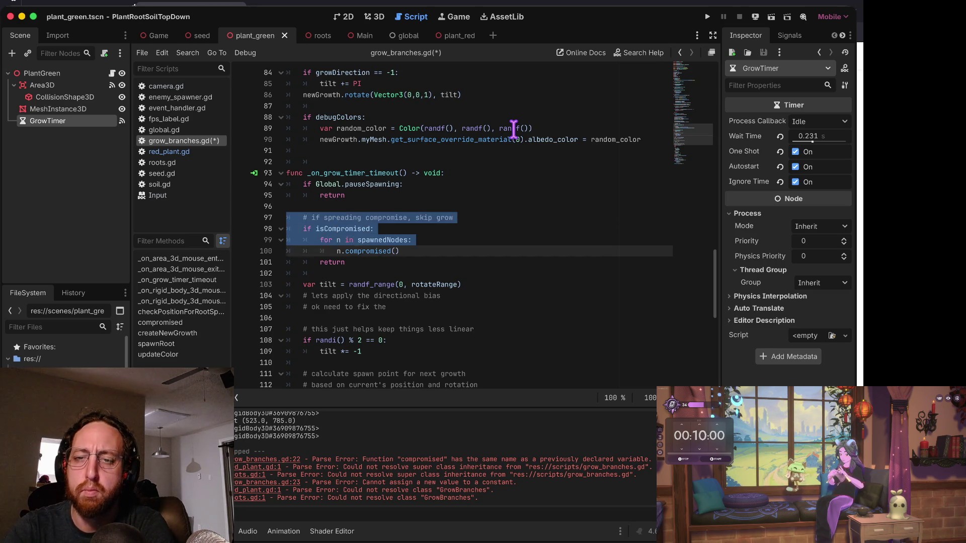
key(Right)
key(Up)
key(Up)
key(Up)
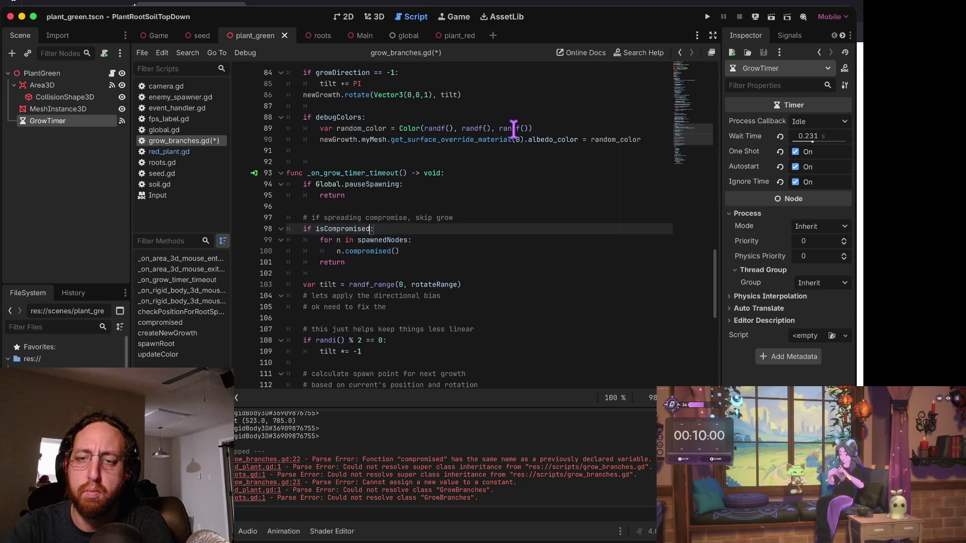
key(shift+Down)
key(shift+Down)
key(shift+Down)
key(BackSpace)
Add 'func _on_grow_compromise_timeout() -> void:', paste the compromise block into it, and save.
key(Up)
key(Up)
key(Up)
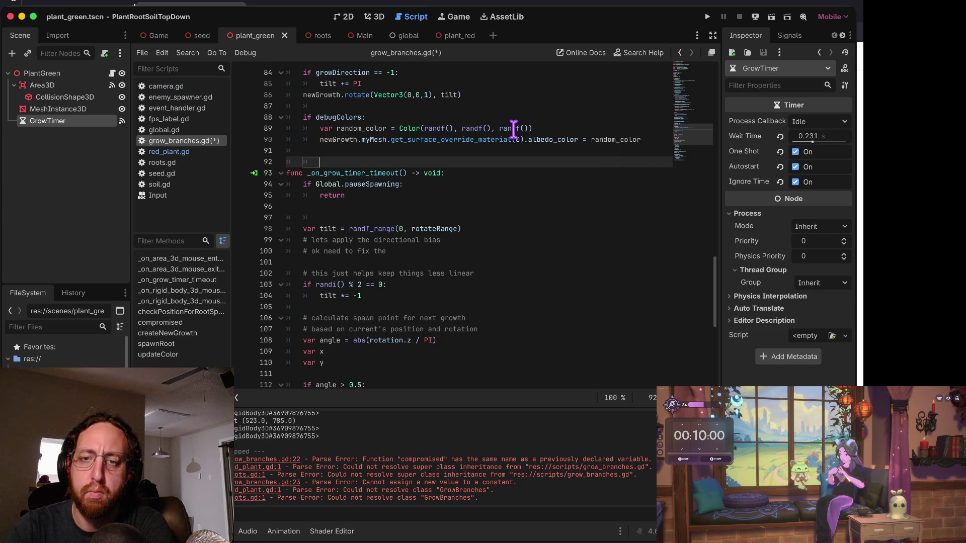
key(Return)
text(func )
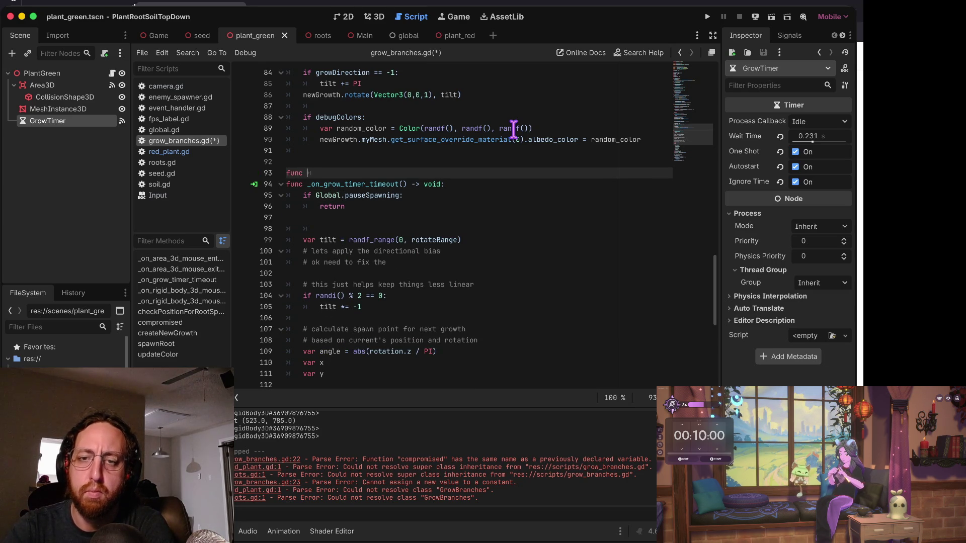
text(_on_grow)
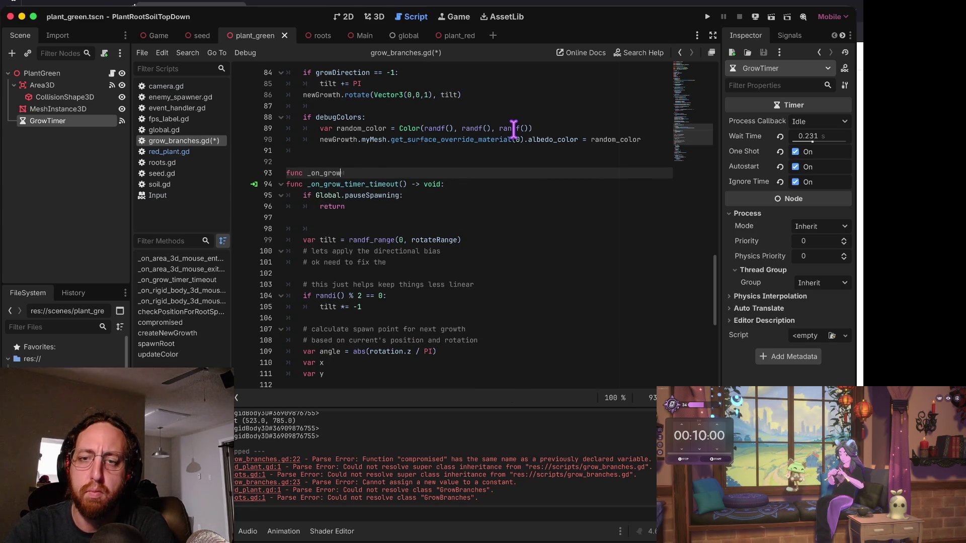
text(_compromise_ti)
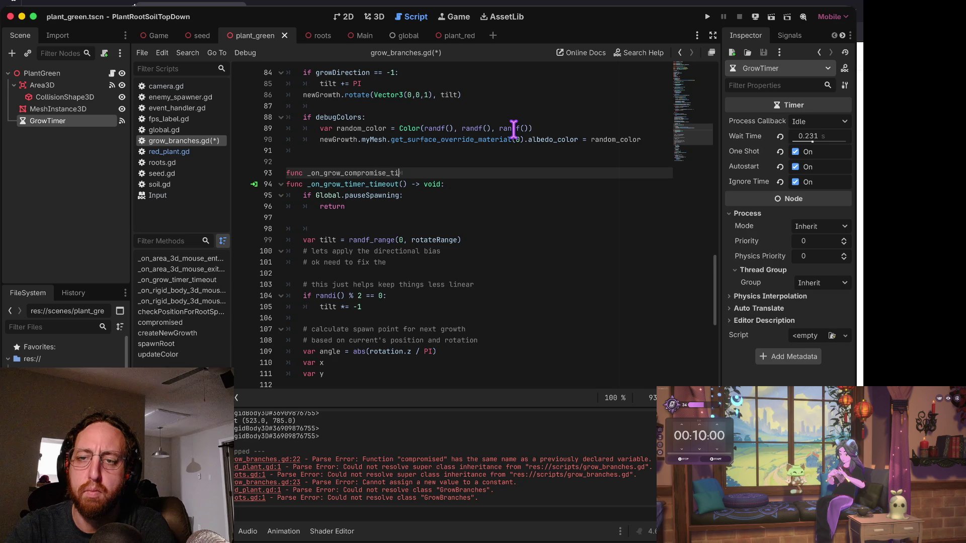
text(meout() -> )
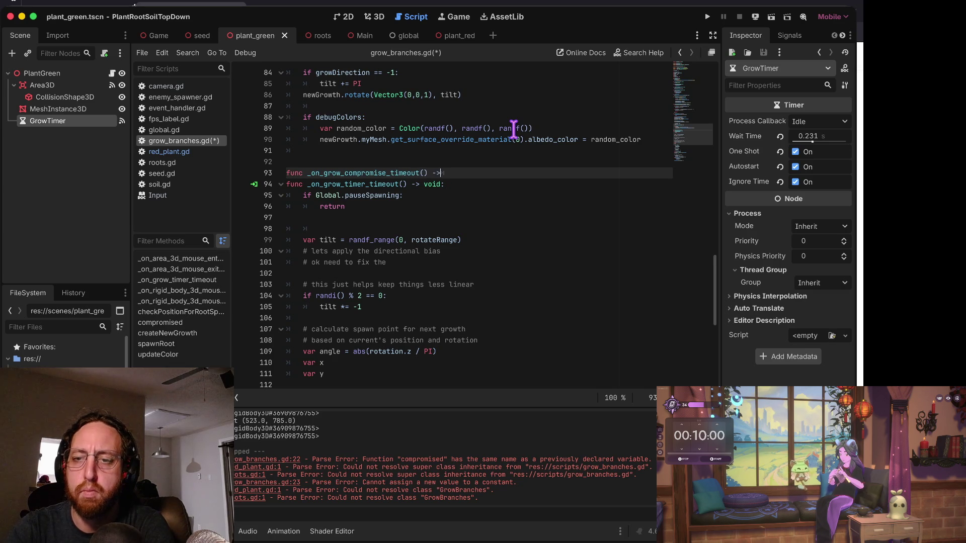
text(void:)
key(Return)
text(# if spreading compromise, skip grow 	if isCompromised: 		for n in spawnedNodes: 			n.compromised() 		return)
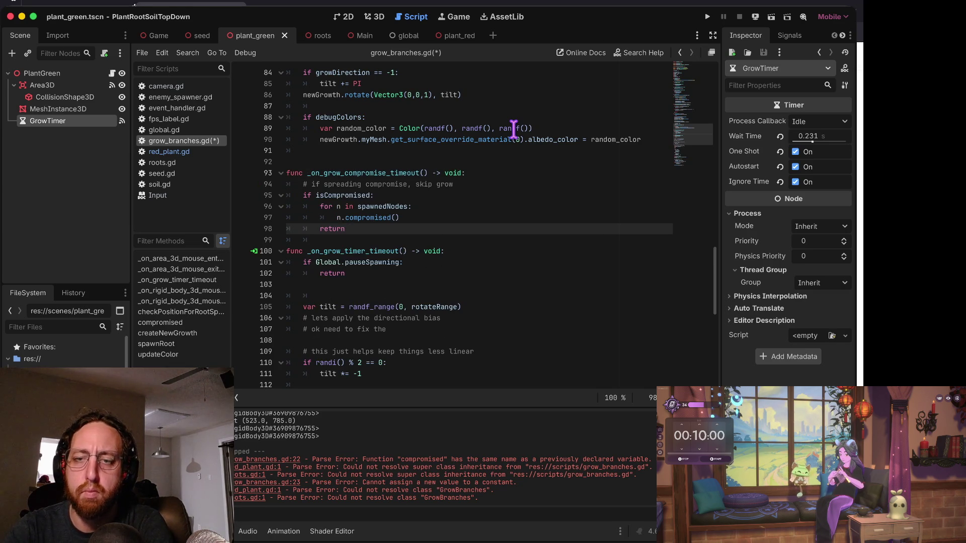
key(ctrl+s)
Delete the comment line and the return line from the new function, saving in between.
key(Up)
key(Up)
key(Up)
key(ctrl+shift+k)
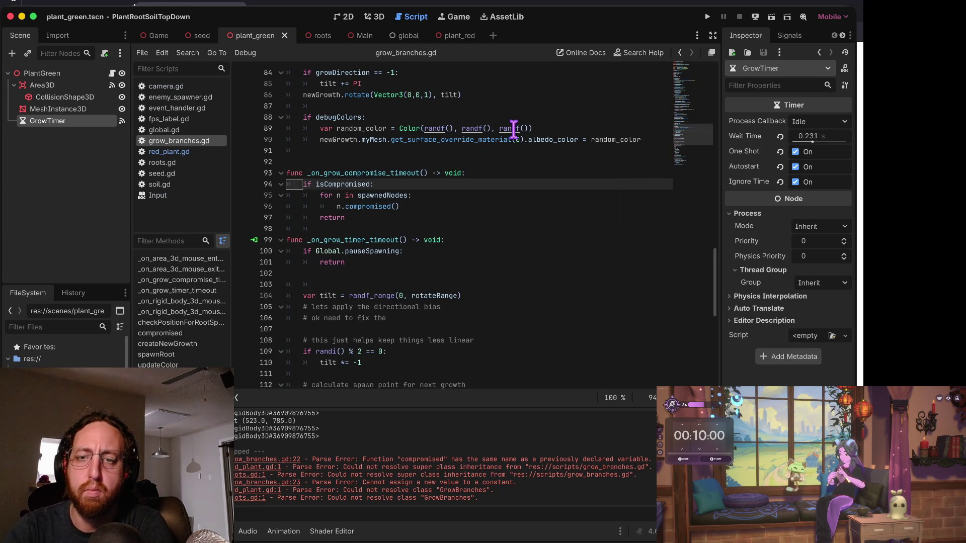
key(Down)
key(ctrl+s)
key(Down)
key(Down)
key(ctrl+shift+k)
key(Up)
key(Up)
key(Up)
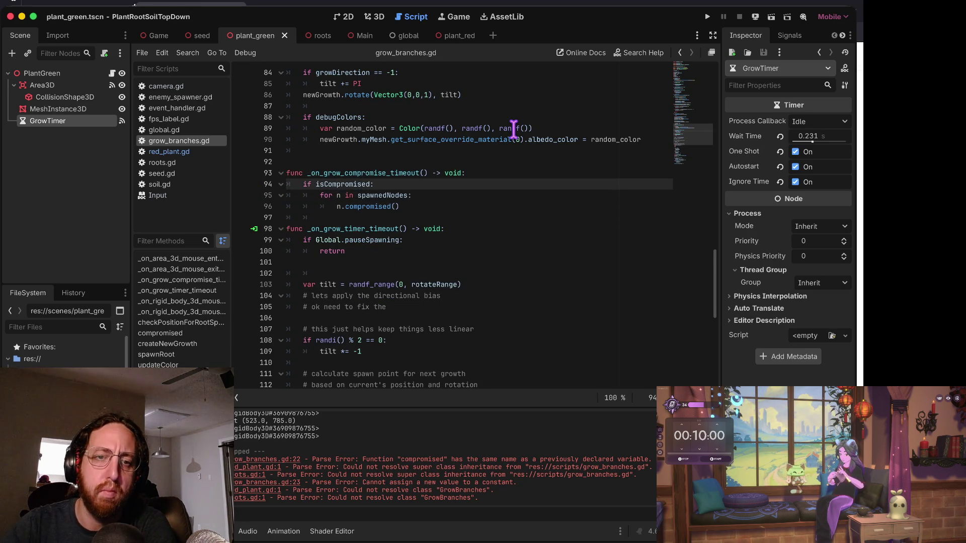
Duplicate the GrowTimer node in the Scene dock and name the copy CompromiseTimer.
right_click(52, 120)
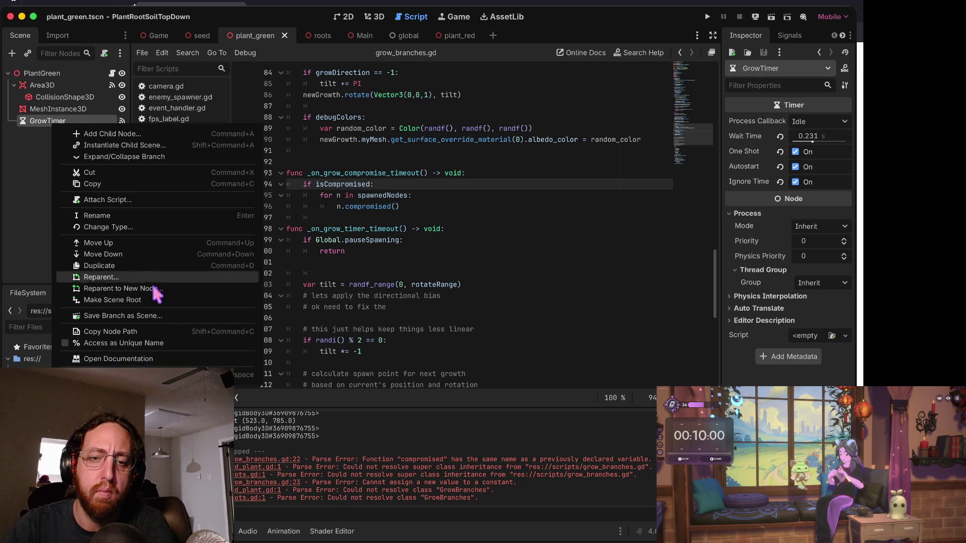
click(99, 265)
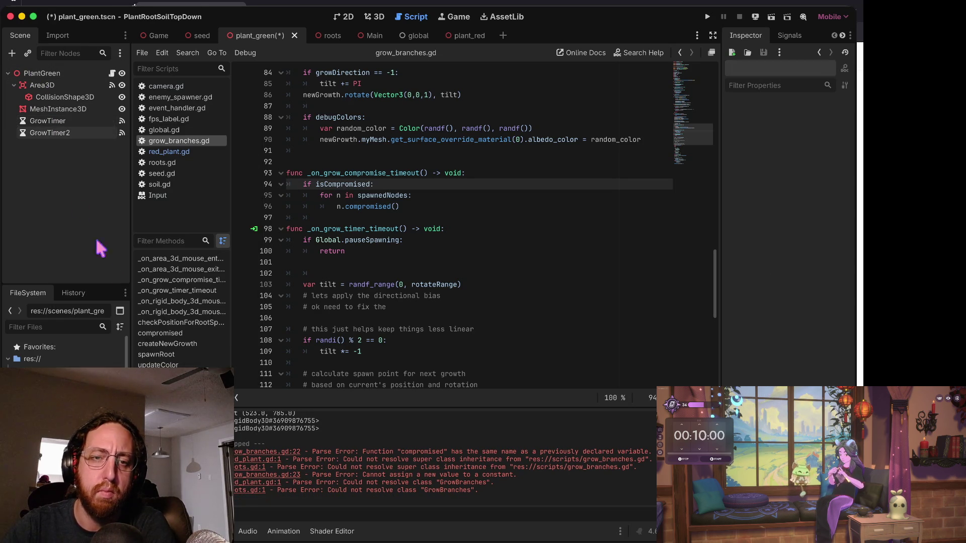
double_click(57, 132)
text(Compr)
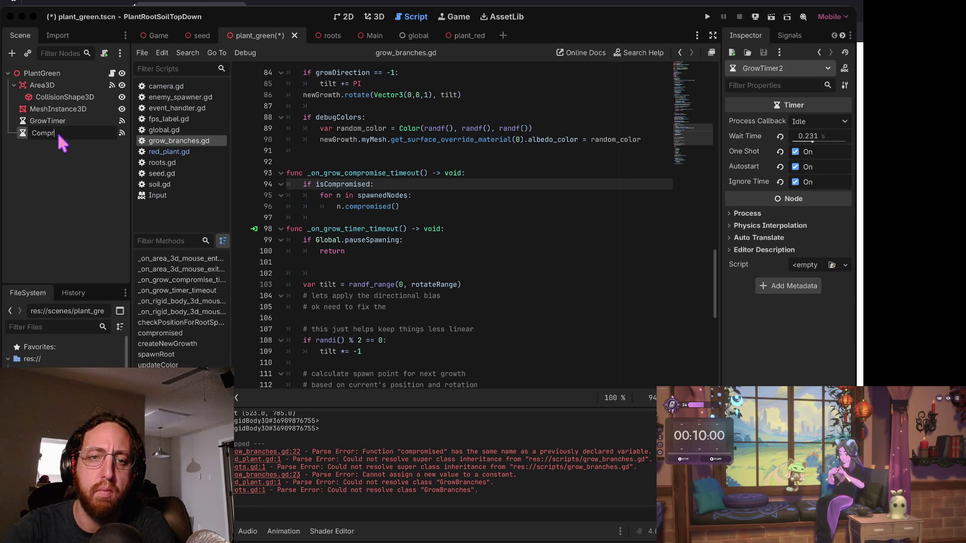
text(Timer)
key(Return)
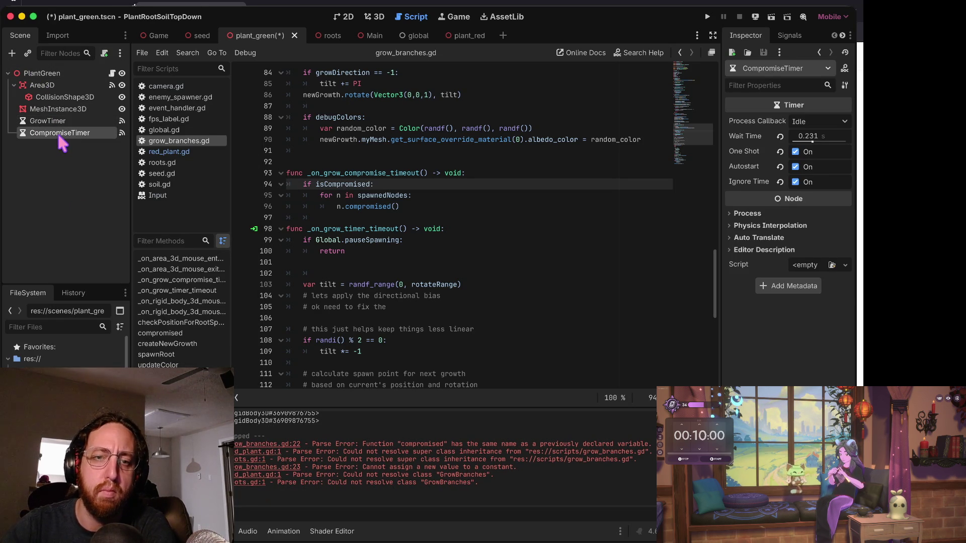
In CompromiseTimer's Signals, drop the inherited timeout connection and connect timeout to _on_compromise_timer_timeout.
click(783, 33)
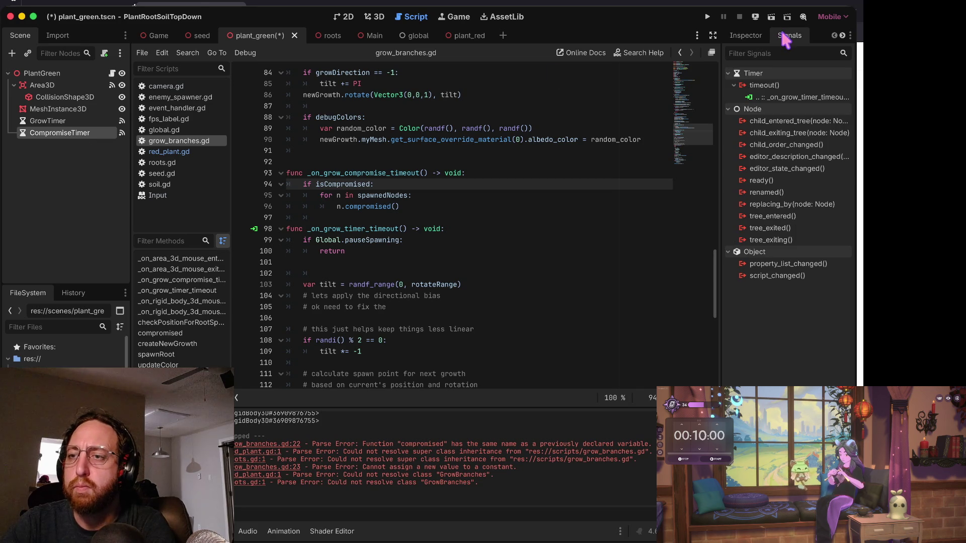
right_click(780, 96)
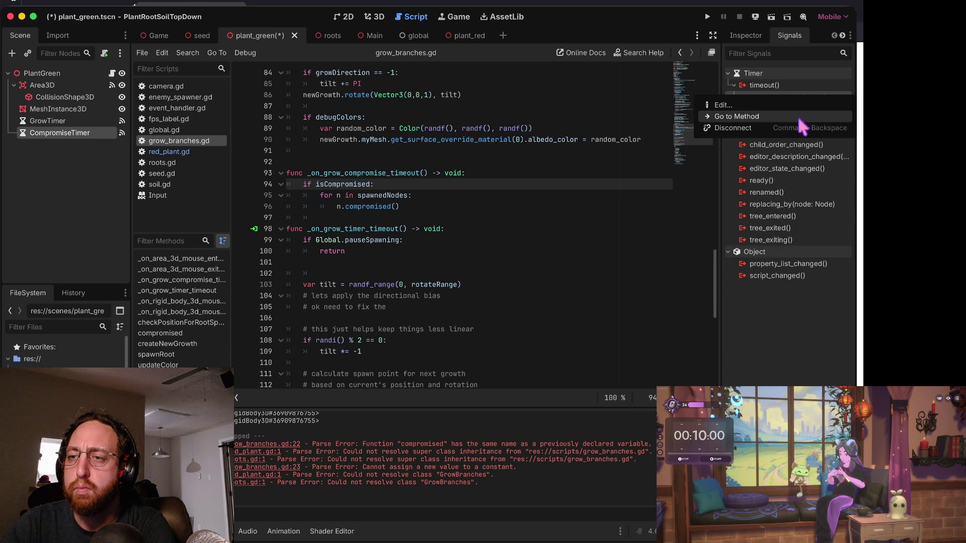
click(792, 128)
double_click(770, 85)
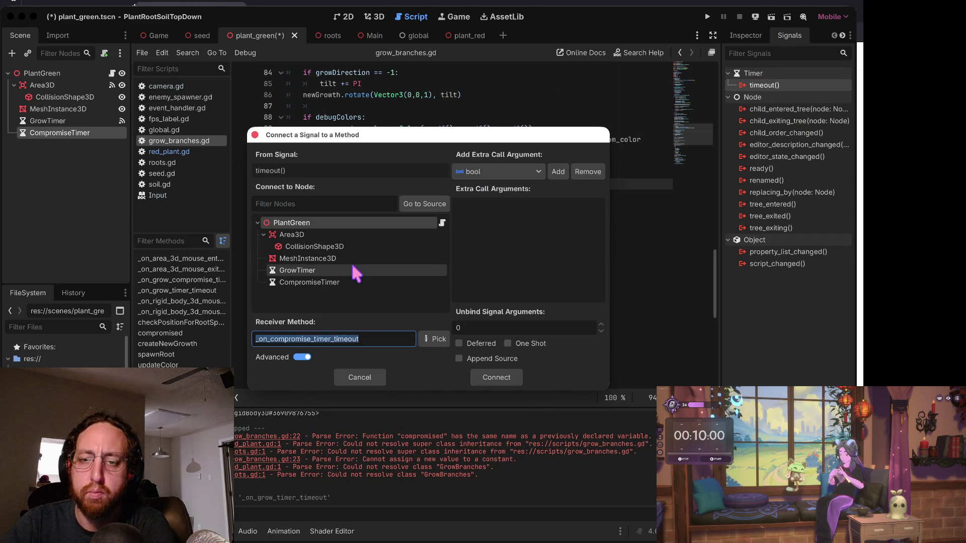
click(509, 375)
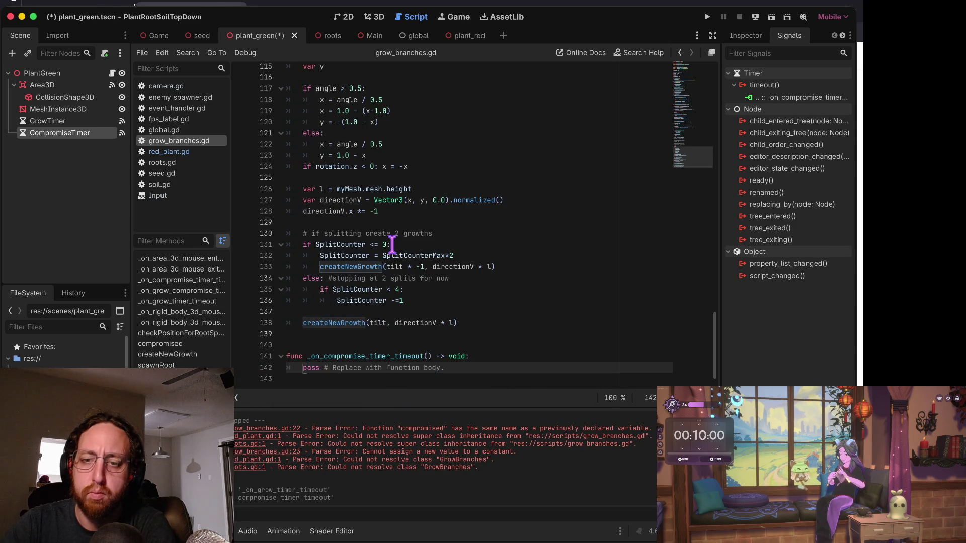
Undo the generated empty stub and rename the existing compromise function header to _on_compromise_timer_timeout, then save.
key(ctrl+z)
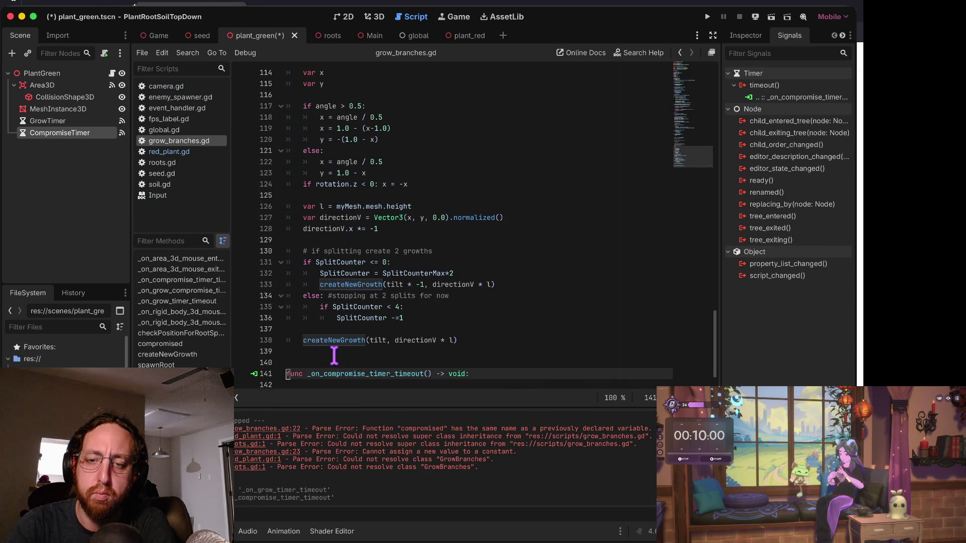
key(ctrl+z)
key(ctrl+z)
key(ctrl+z)
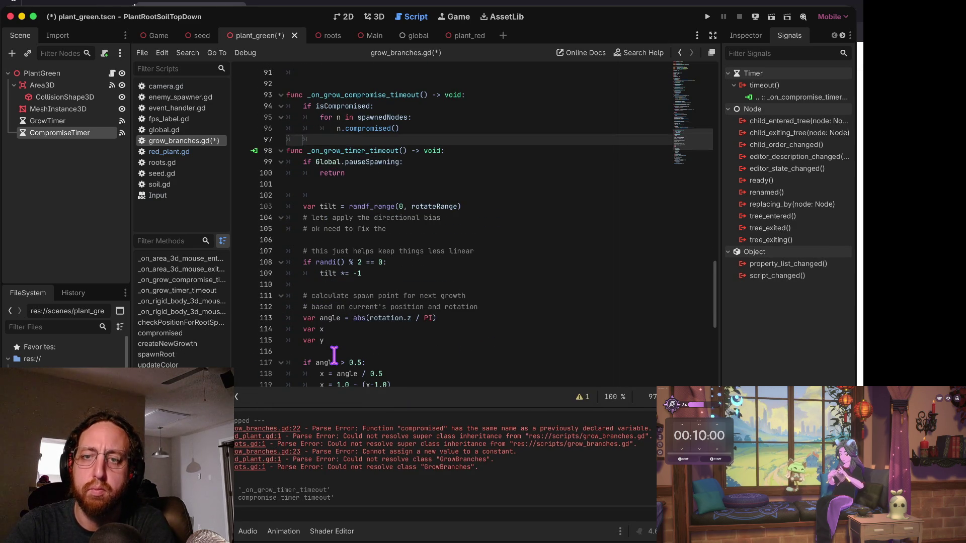
key(ctrl+z)
key(ctrl+z)
key(ctrl+z)
key(ctrl+z)
key(ctrl+z)
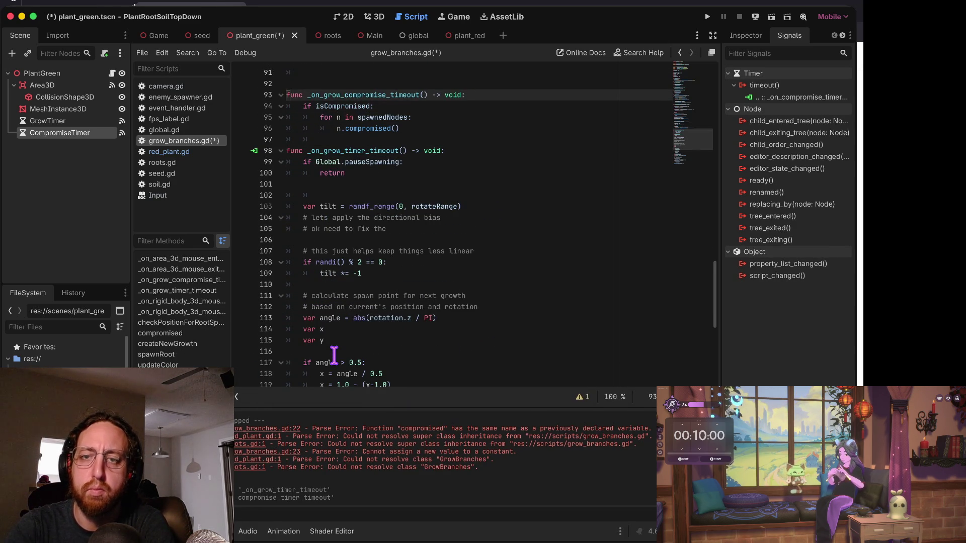
key(ctrl+shift+z)
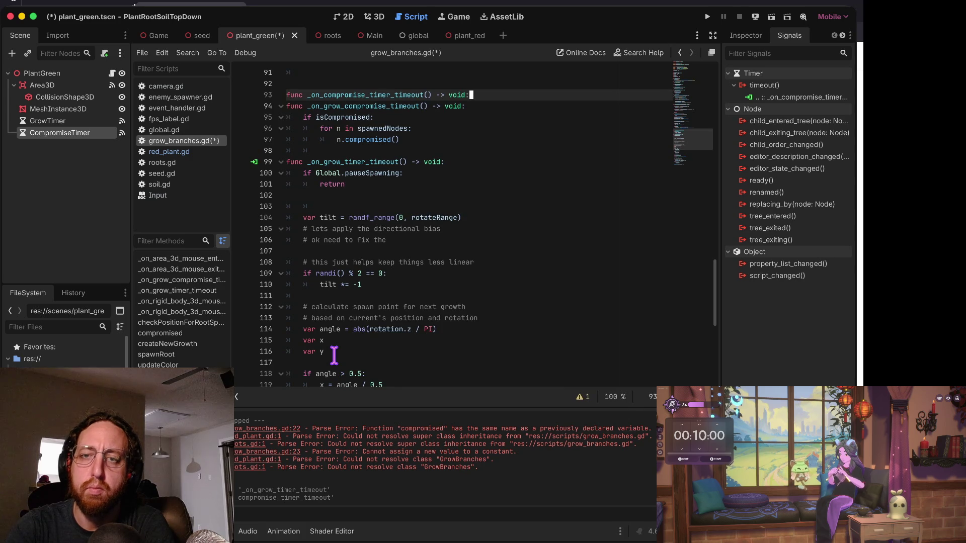
key(Down)
key(ctrl+shift+k)
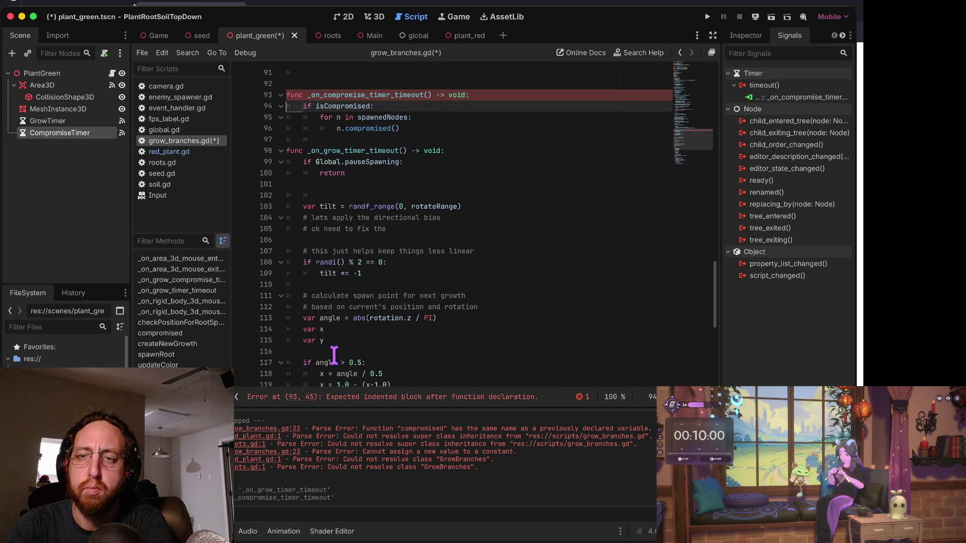
key(ctrl+s)
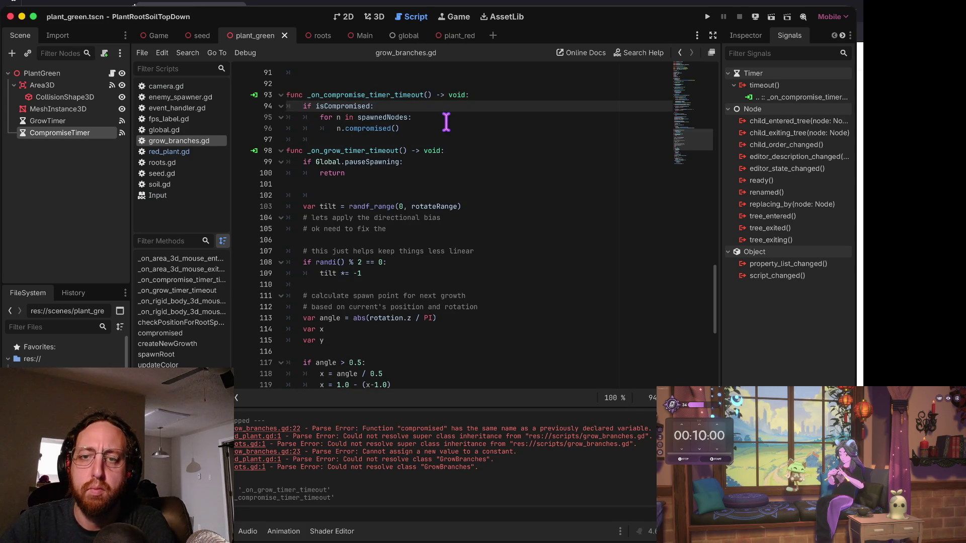
scroll(446, 123, up, 2)
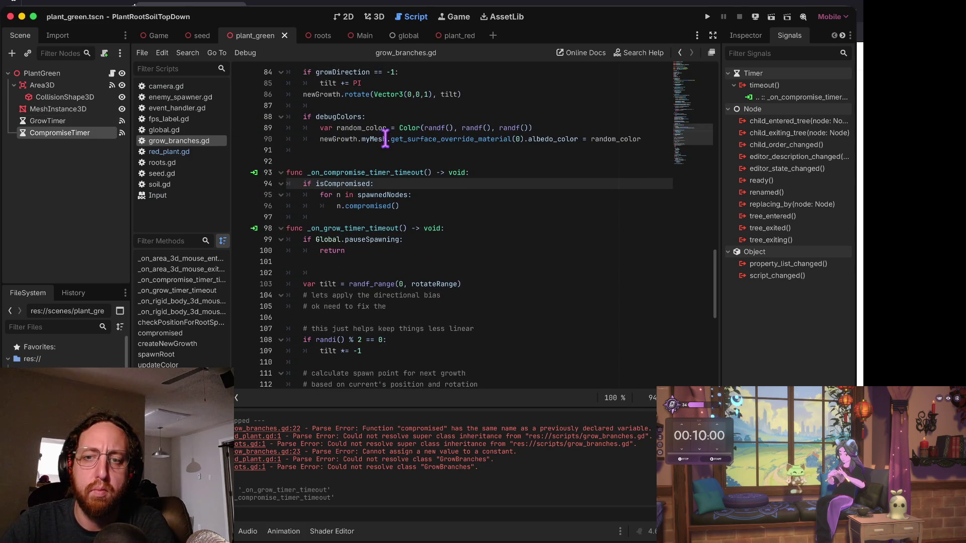
scroll(557, 146, up, 1)
In CompromiseTimer's Inspector, keep One Shot on, turn Autostart off, and save the scene.
click(76, 121)
click(78, 132)
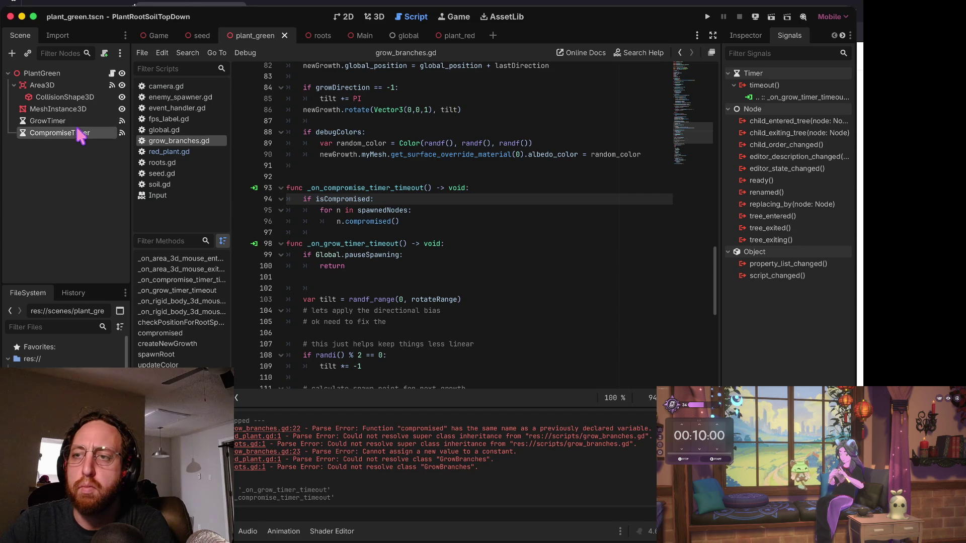
click(743, 35)
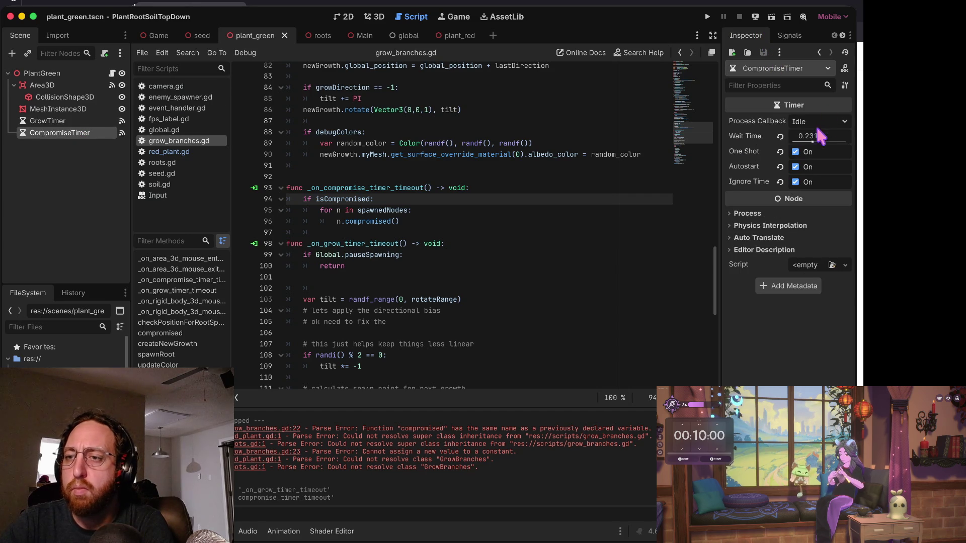
click(795, 152)
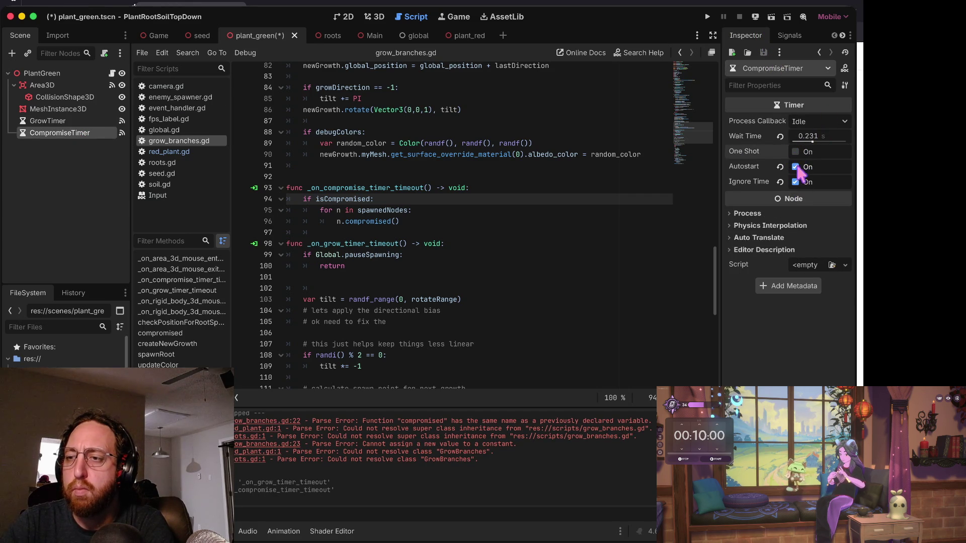
click(796, 151)
click(795, 166)
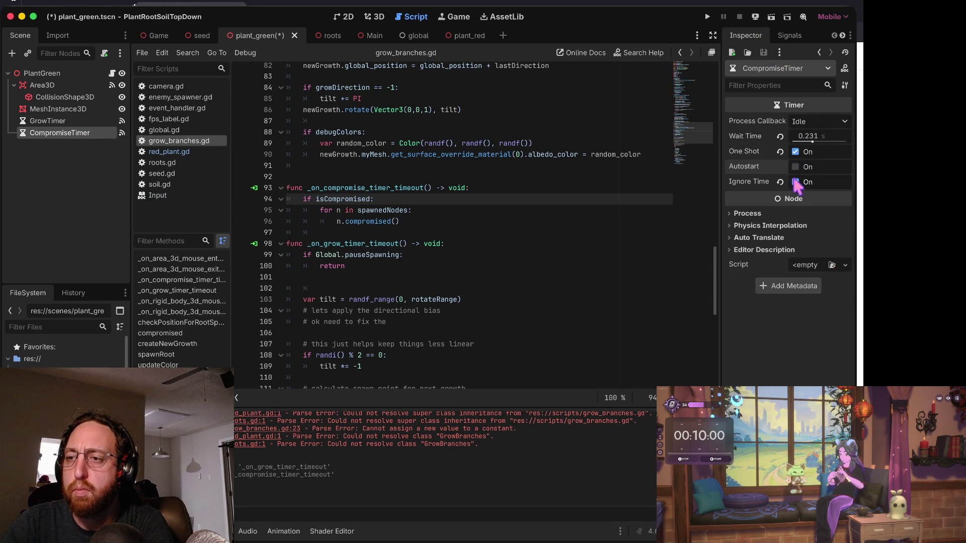
key(ctrl+s)
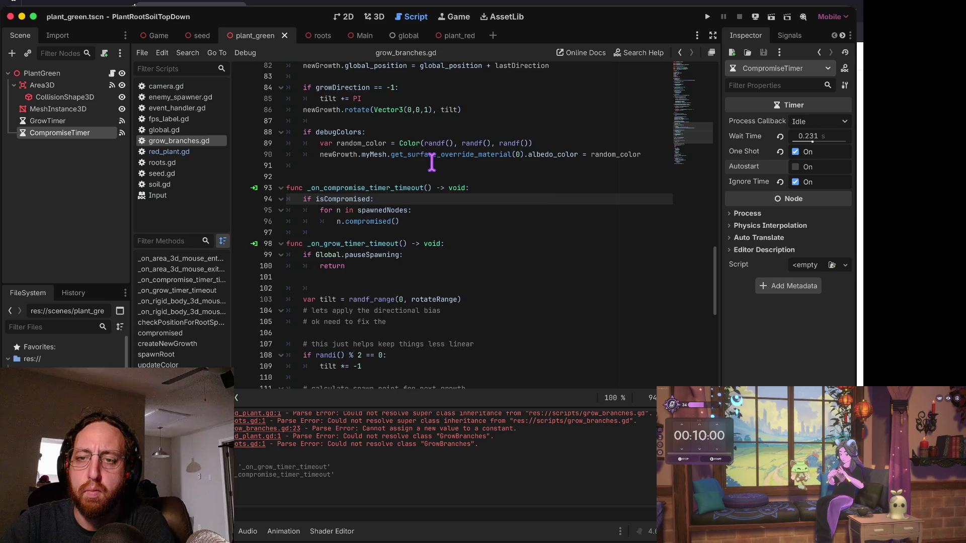
scroll(321, 105, up, 10)
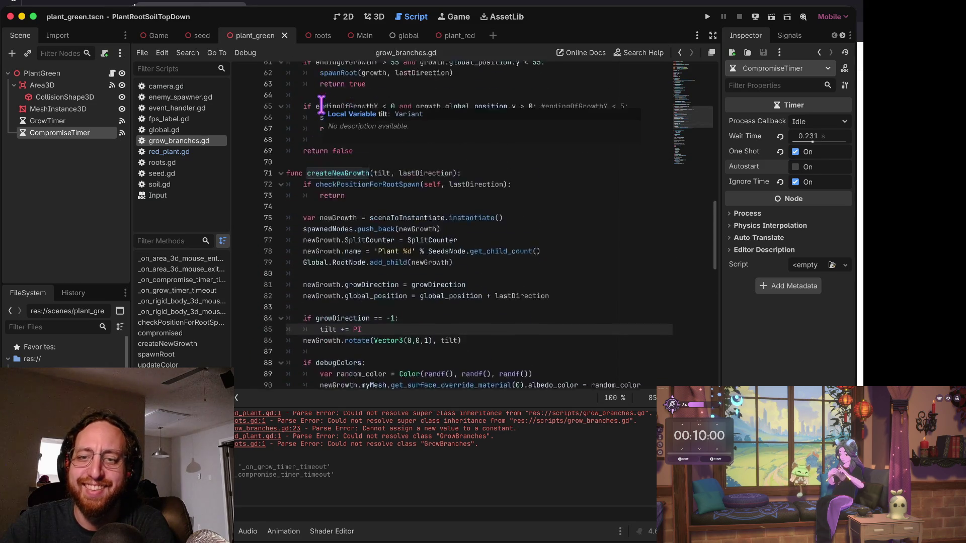
scroll(321, 105, up, 10)
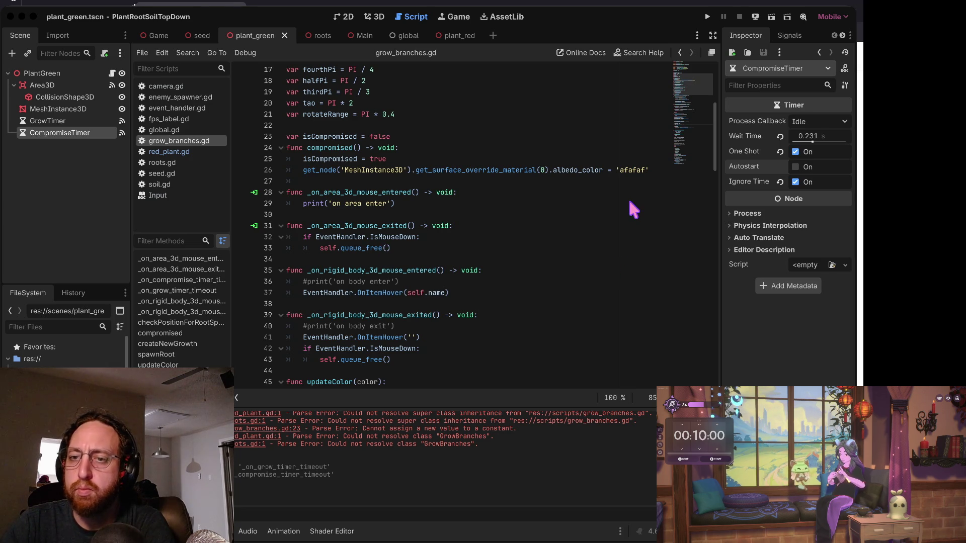
Delete the isCompromised declaration and assignment lines in grow_branches.gd, adding a line after get_node.
click(392, 206)
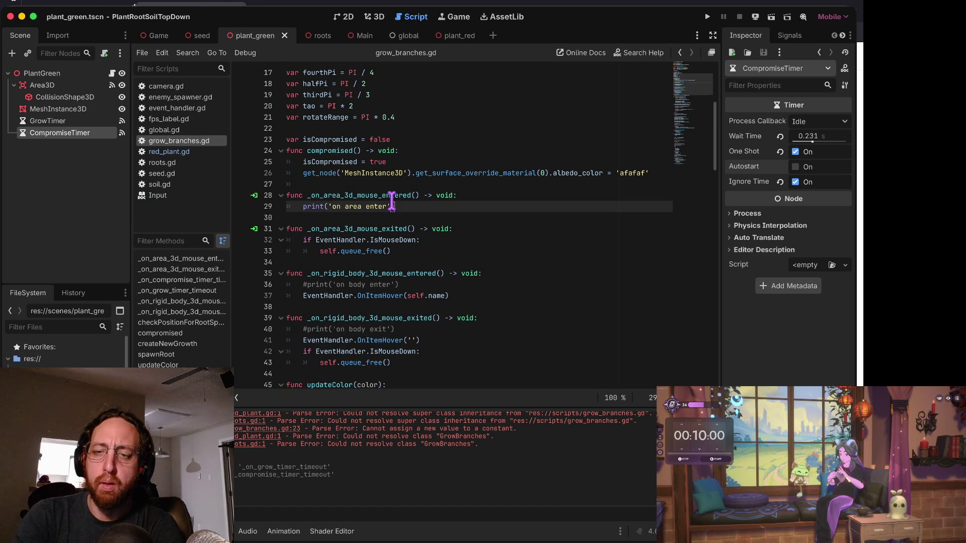
key(Down)
key(Down)
key(Down)
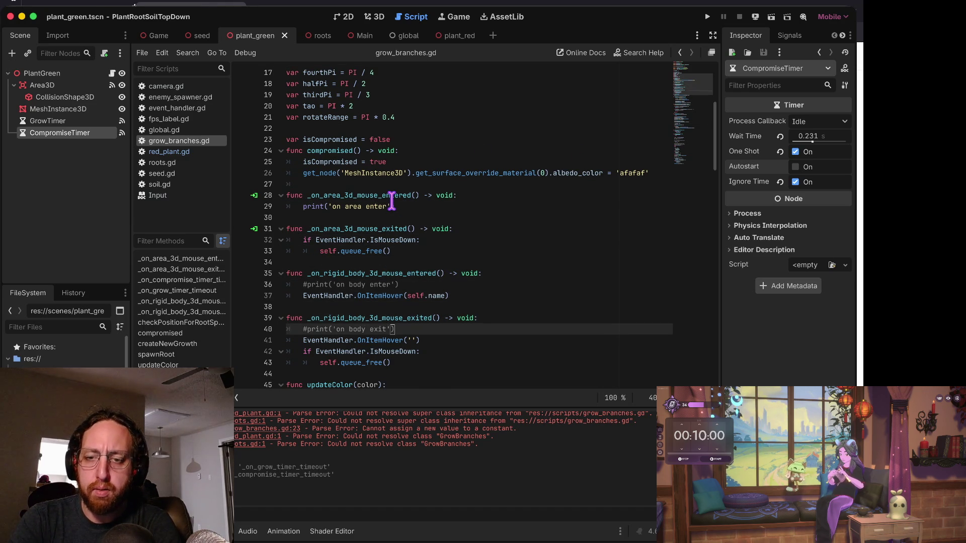
key(Down)
key(Down)
key(Down)
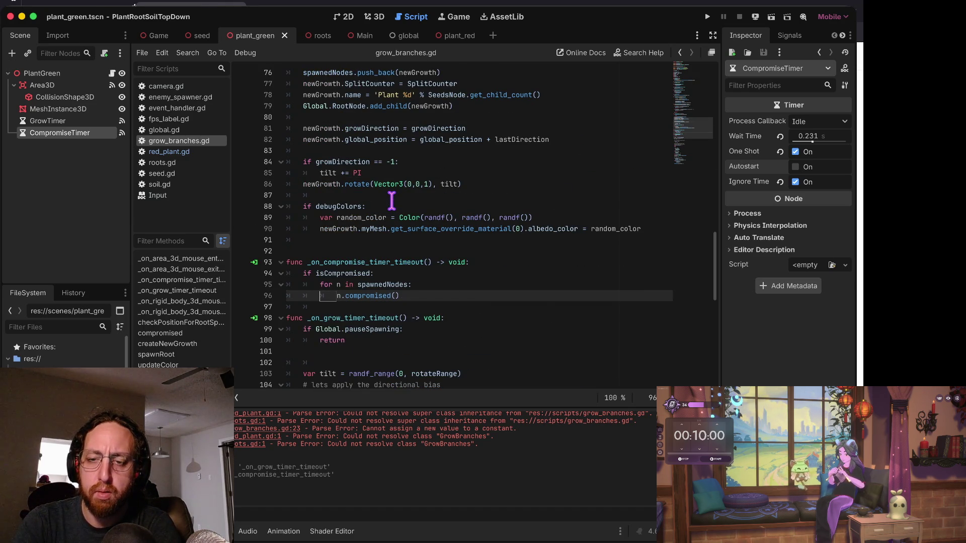
key(Down)
key(Down)
key(Down)
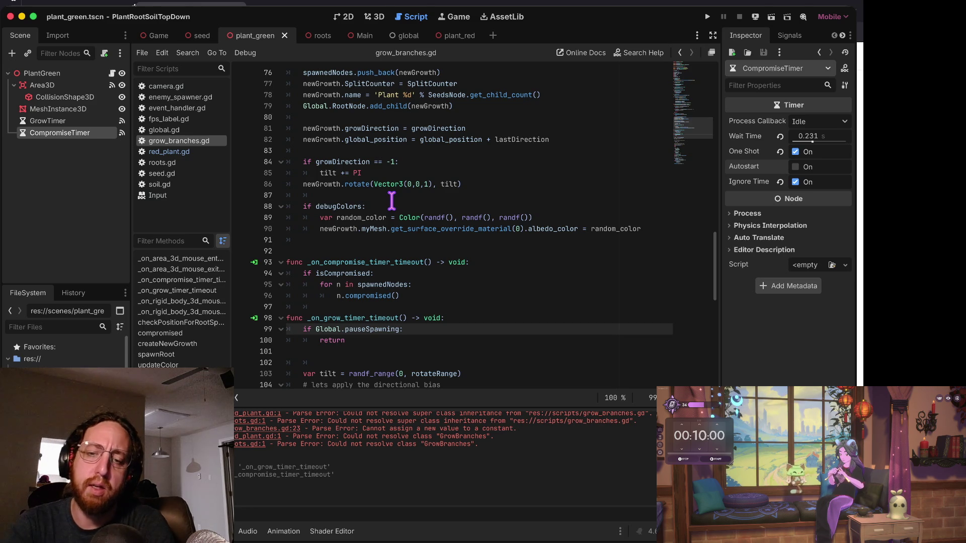
key(ctrl+Home)
key(Down)
key(Down)
key(Down)
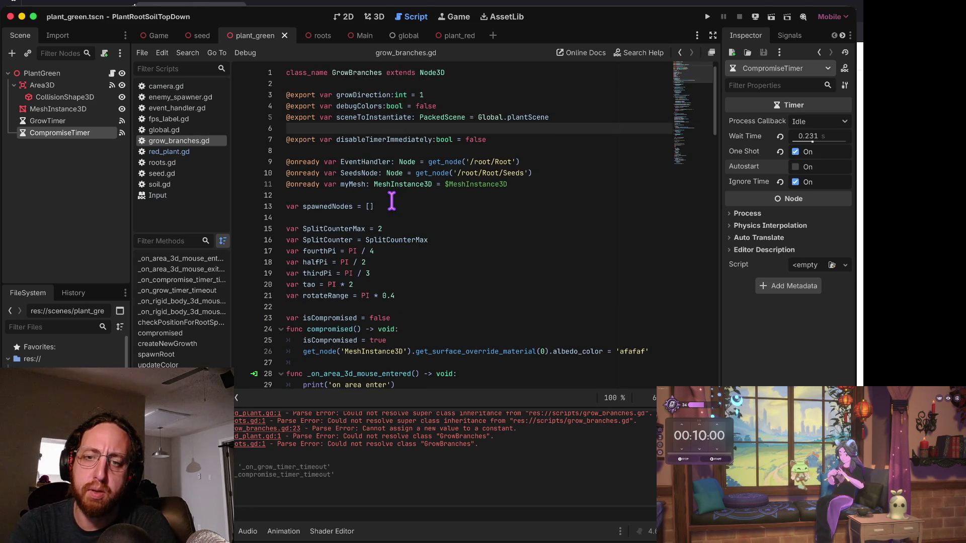
key(Down)
key(Down)
key(Down)
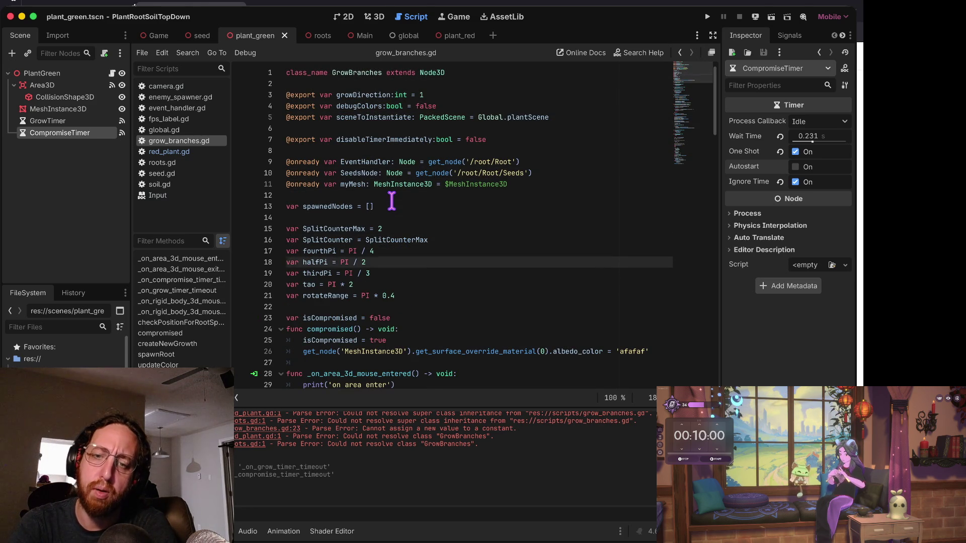
key(Down)
key(ctrl+shift+k)
key(Down)
key(ctrl+shift+k)
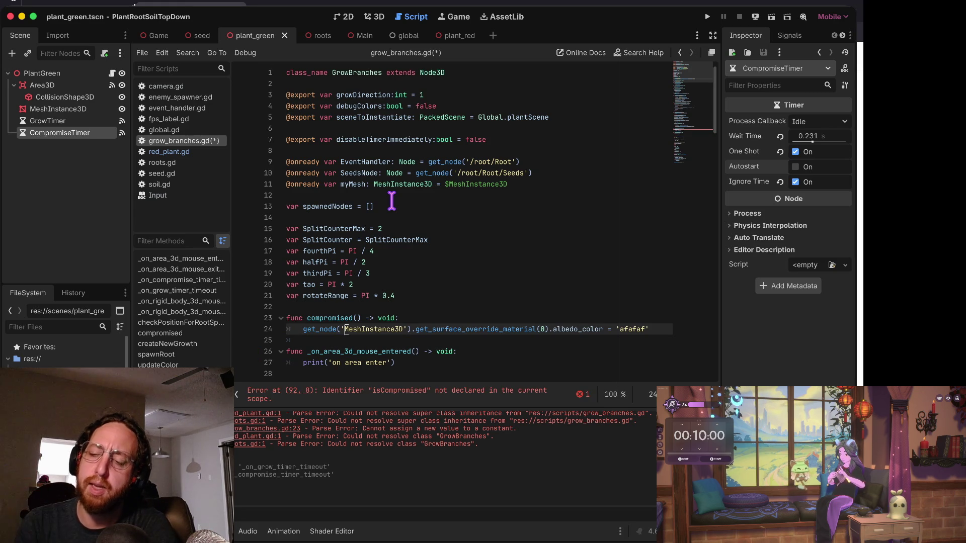
key(End)
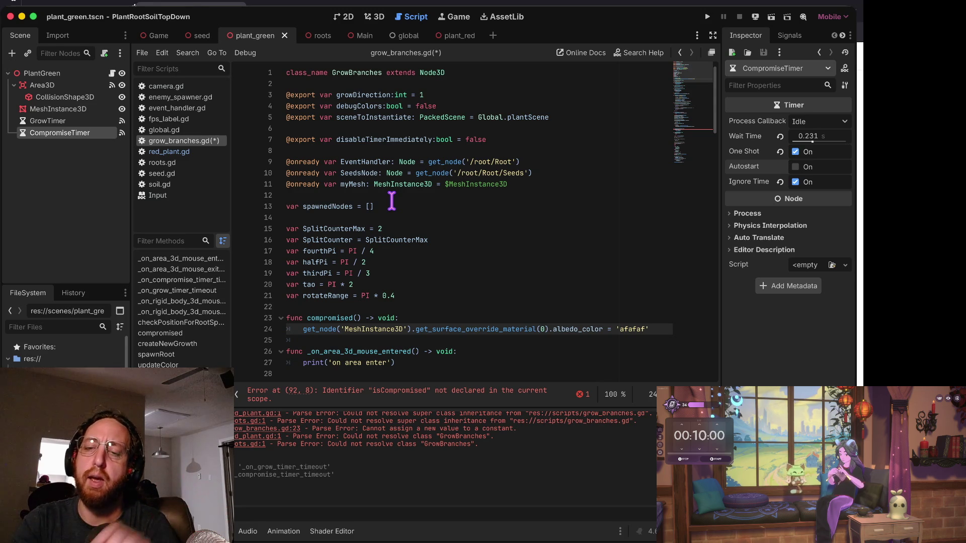
key(Return)
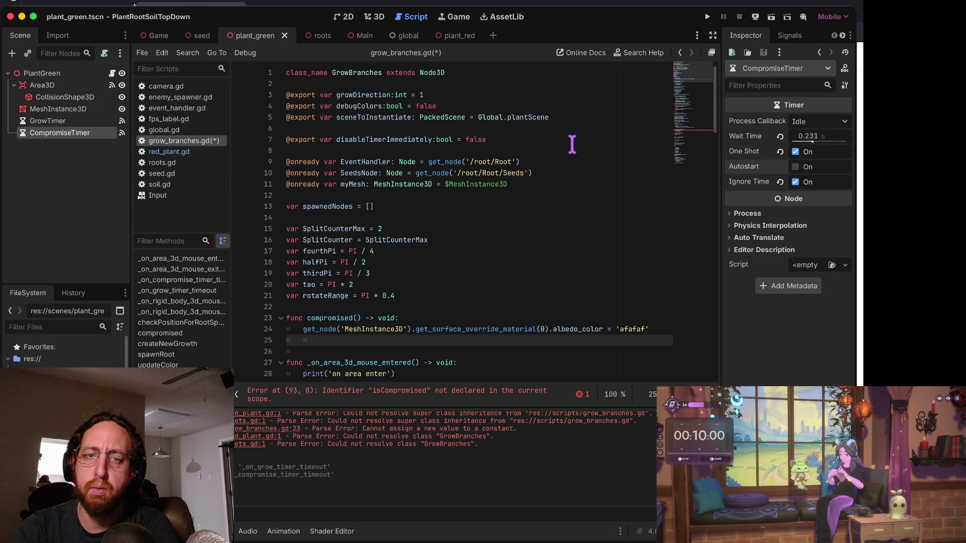
Switch back and forth between GrowTimer and CompromiseTimer to compare their Inspector settings.
click(54, 124)
click(58, 130)
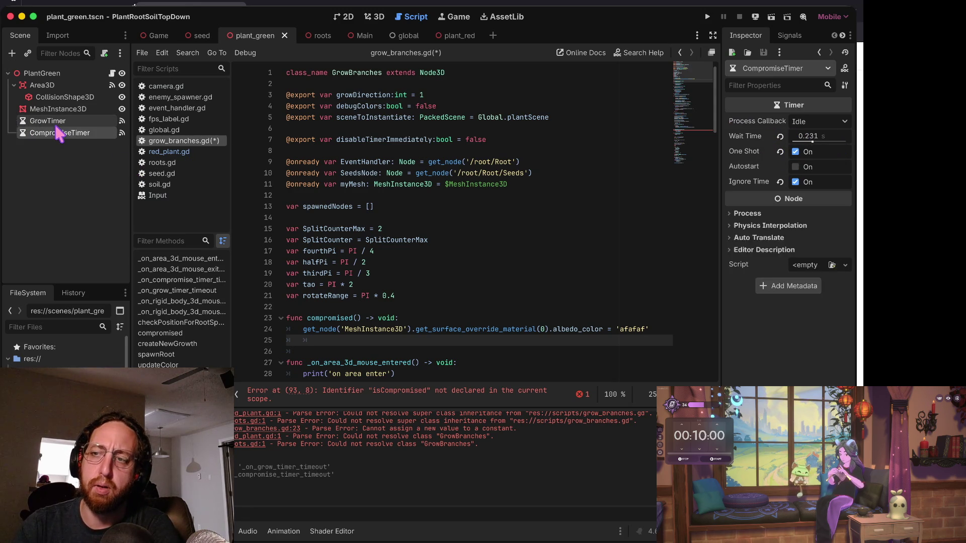
click(59, 123)
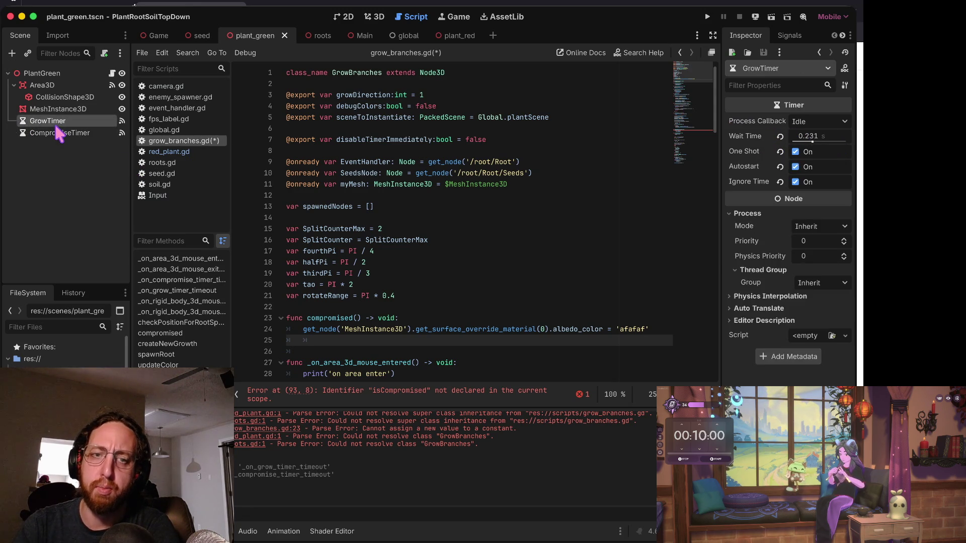
click(60, 133)
key(Up)
key(Down)
key(Up)
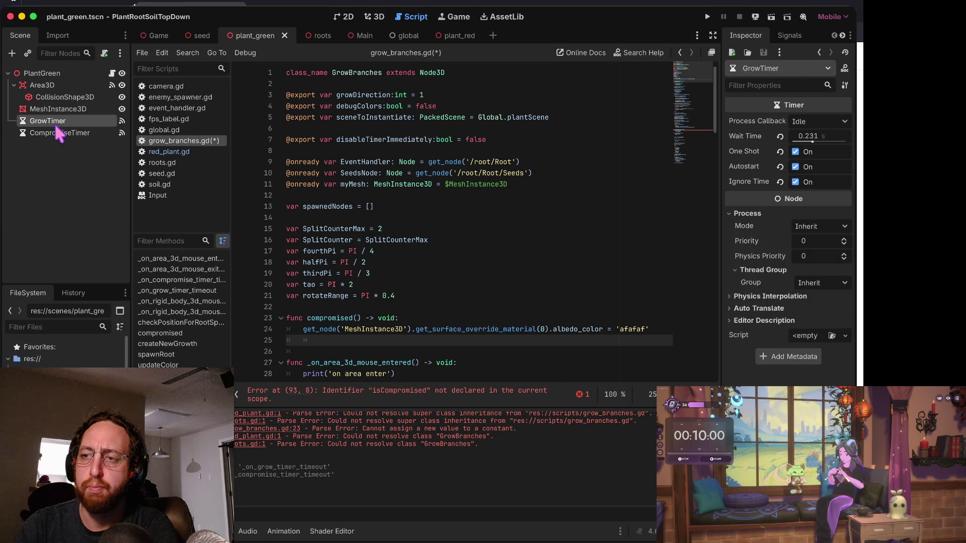
key(Down)
key(Up)
key(Down)
key(Up)
key(Down)
key(Up)
key(Down)
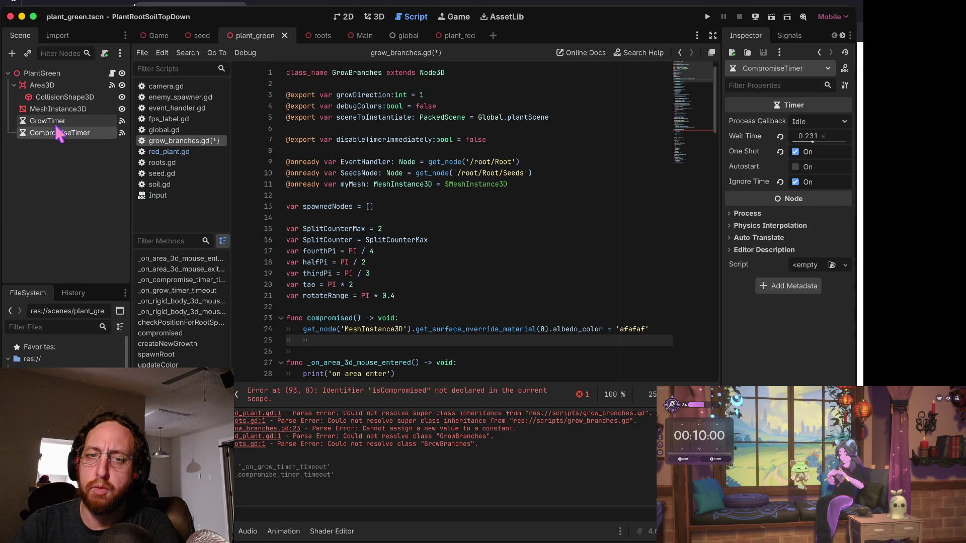
key(Up)
key(Down)
key(Up)
key(Down)
key(Up)
key(Down)
key(Up)
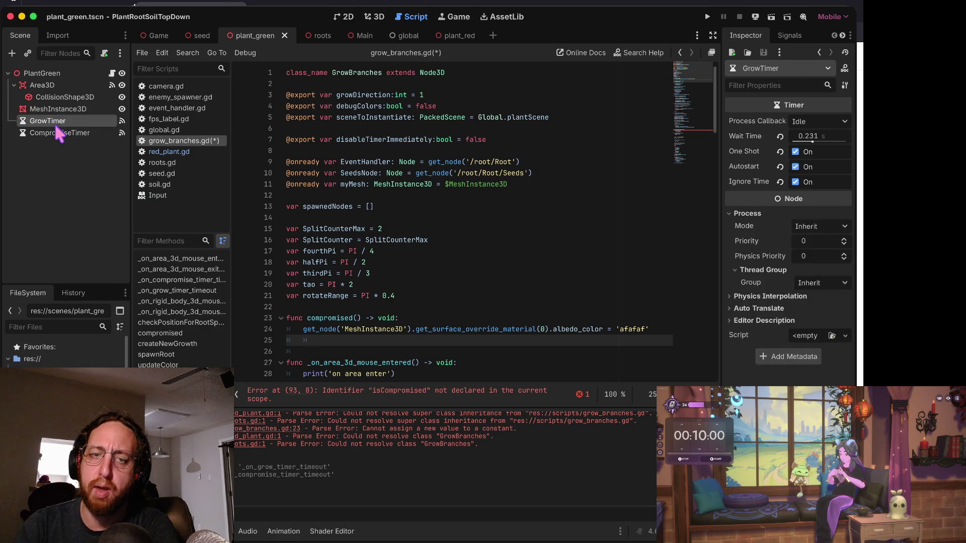
key(Down)
key(Up)
key(Down)
key(Up)
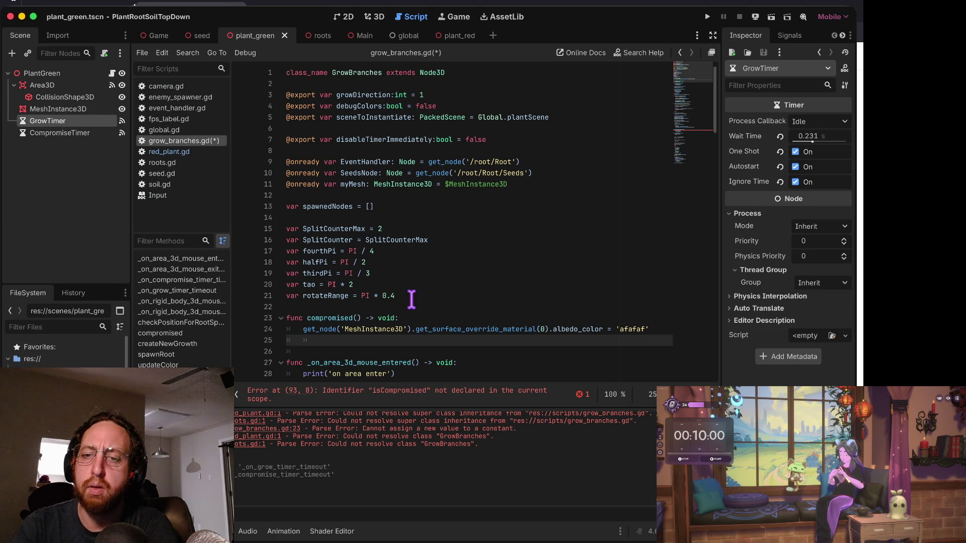
Remove the tab indentation from the blank line after compromised() in the script.
click(408, 299)
click(447, 311)
key(Down)
key(Down)
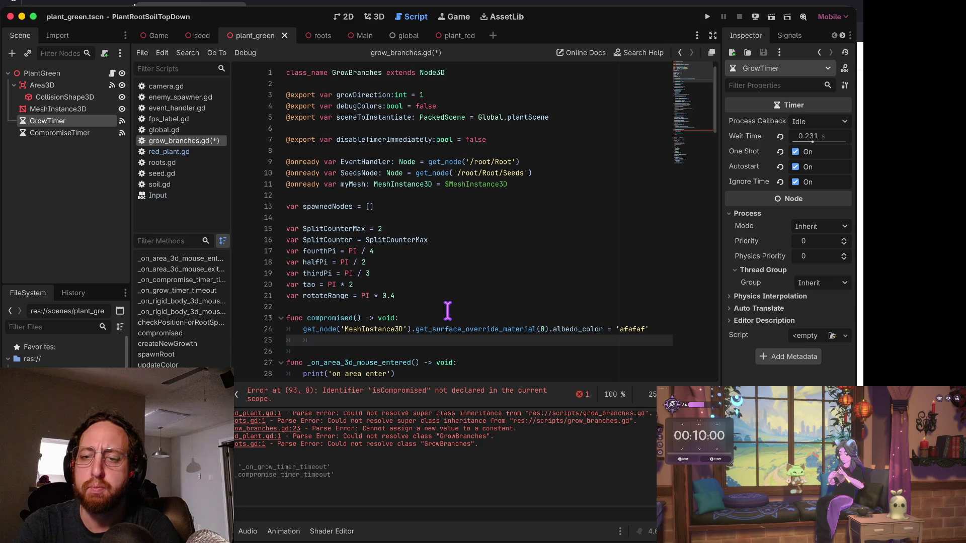
key(BackSpace)
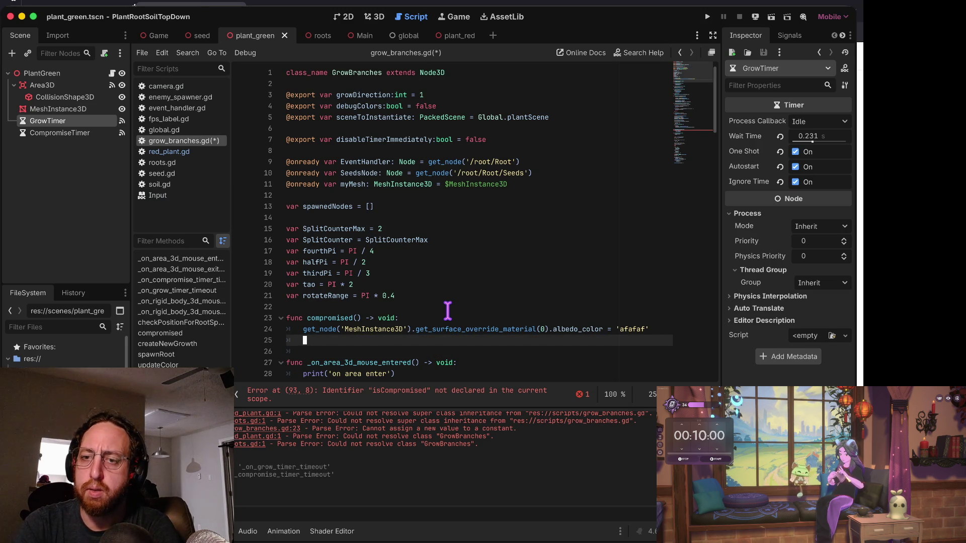
key(BackSpace)
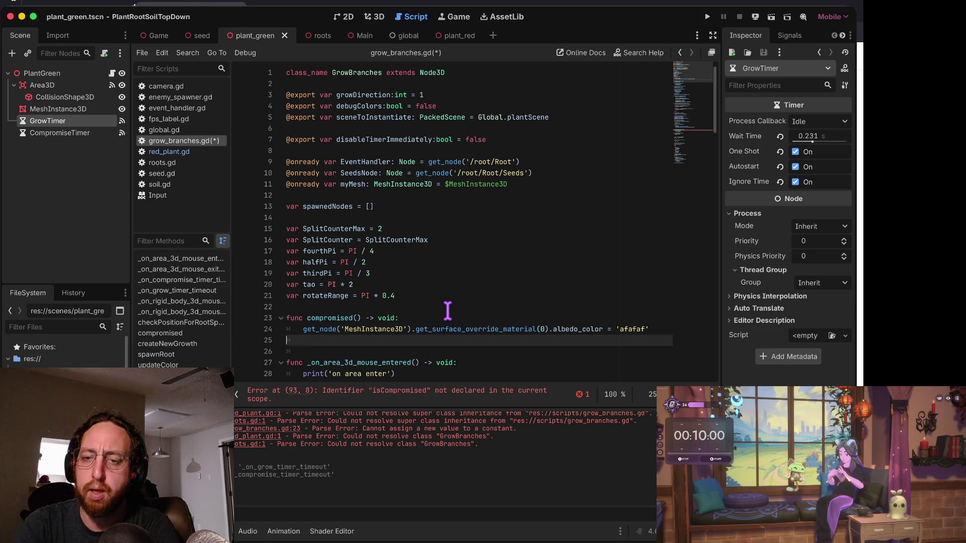
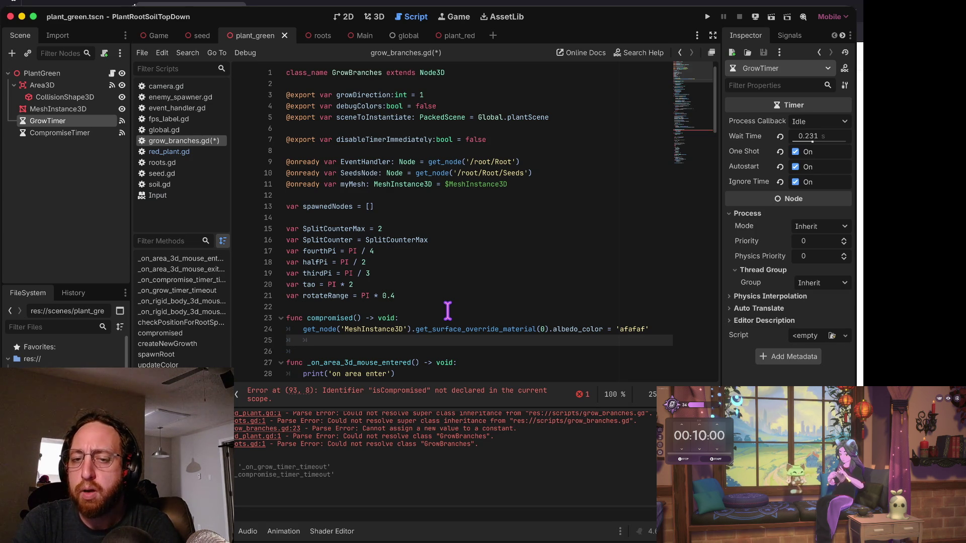
On empty line 25 in compromised(), add a $CompromiseTimer reference using autocomplete.
key(Up)
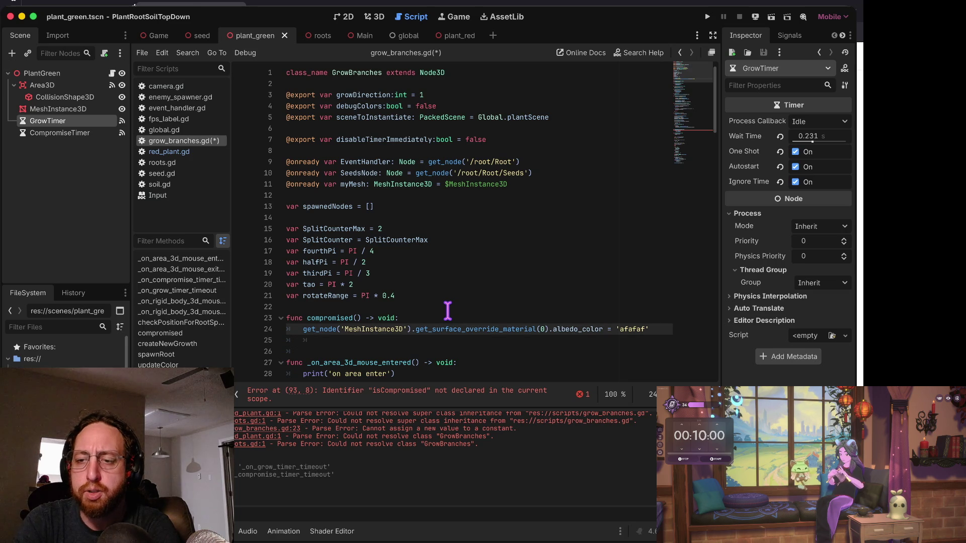
key(Down)
key(Down)
key(Down)
key(Up)
key(Up)
key(Left)
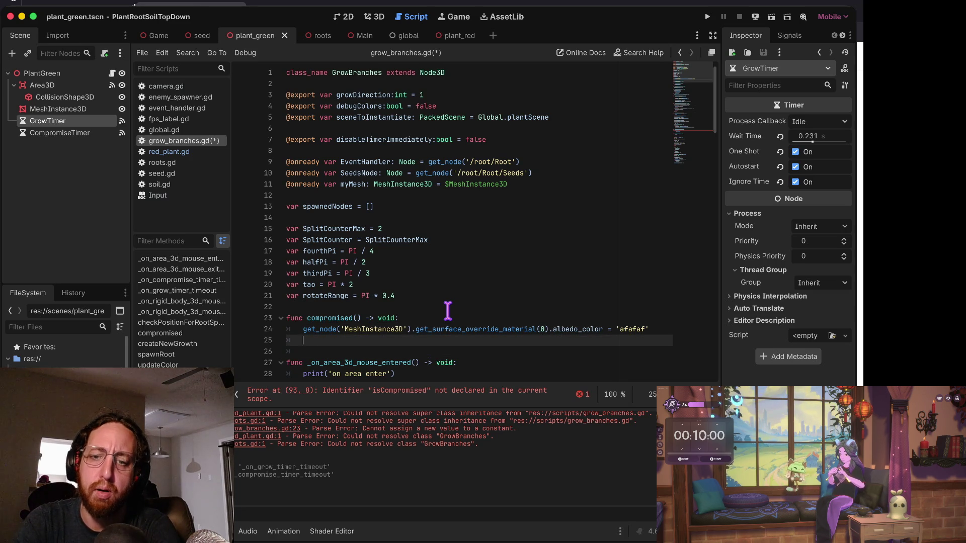
text($Comp)
key(Return)
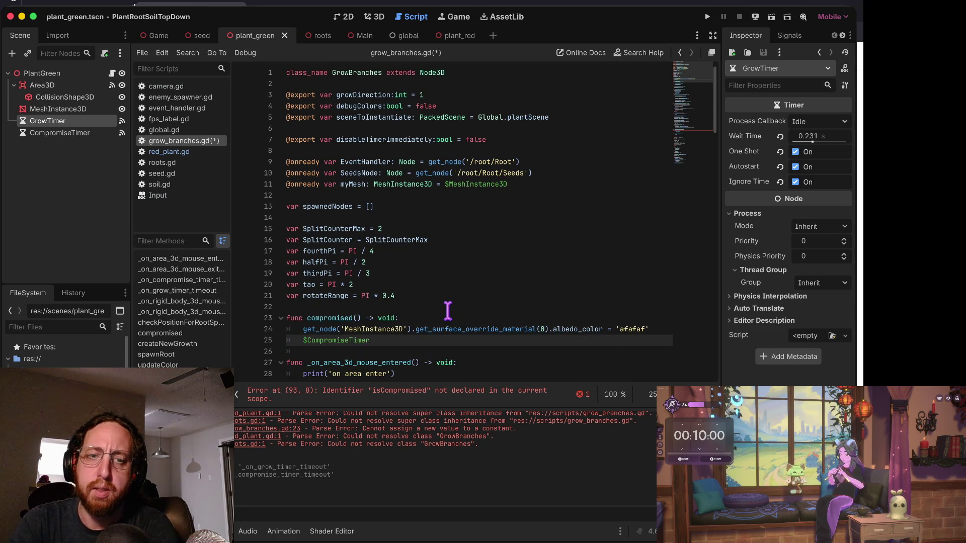
text(.)
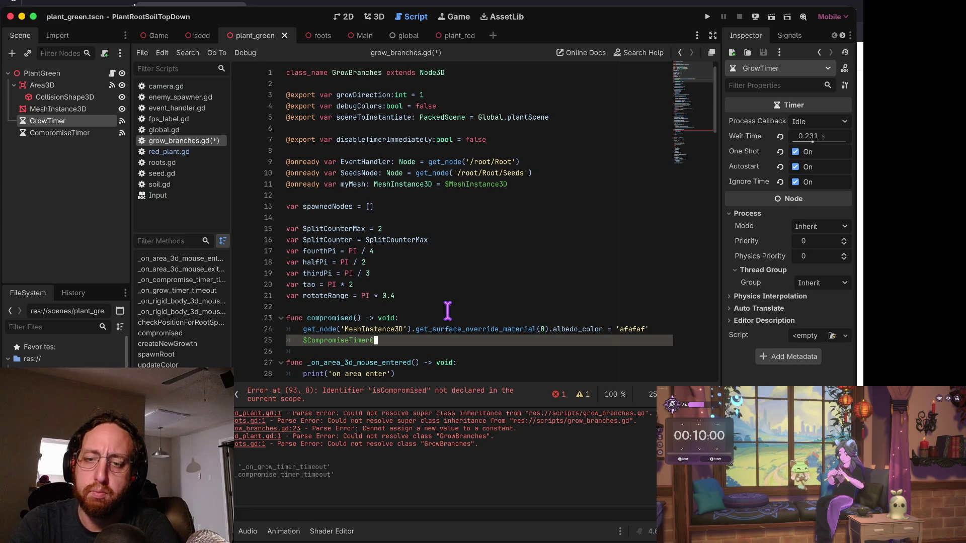
key(BackSpace)
key(Home)
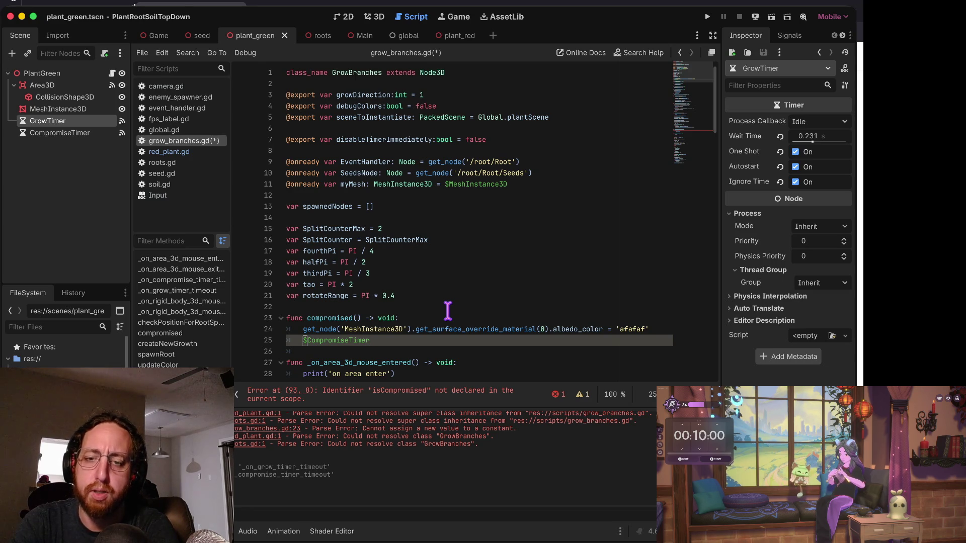
key(End)
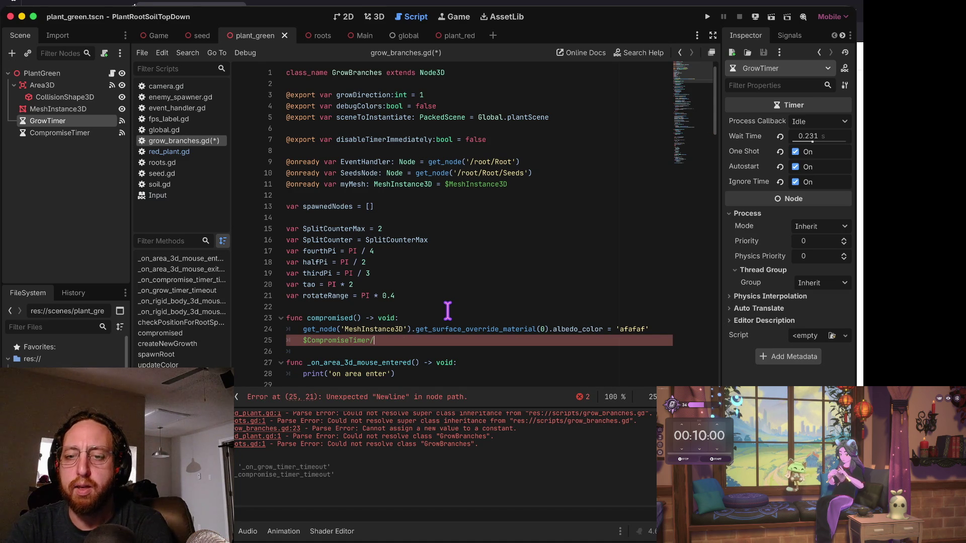
Review the variable declarations and pi constants at the top of grow_branches.gd.
key(Up)
key(Up)
key(Up)
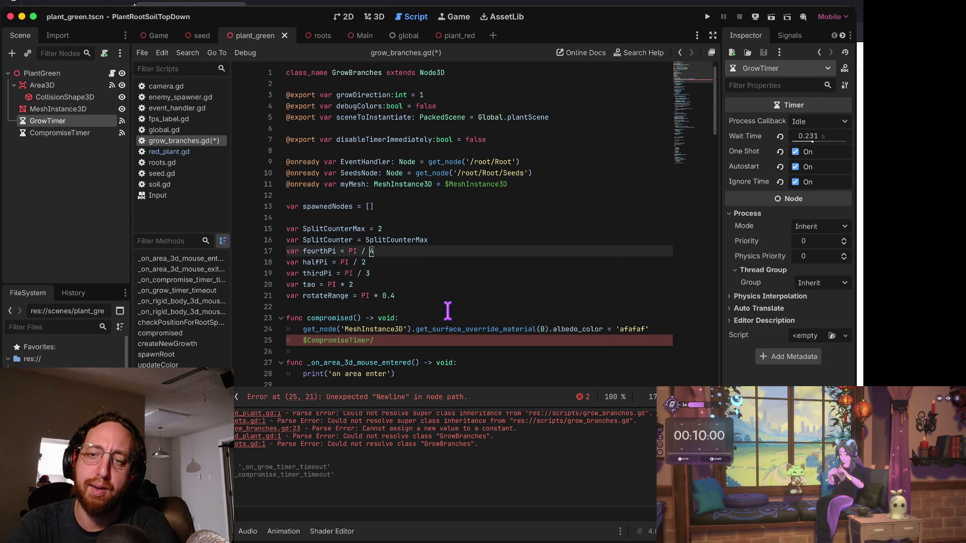
key(Up)
key(Up)
key(Up)
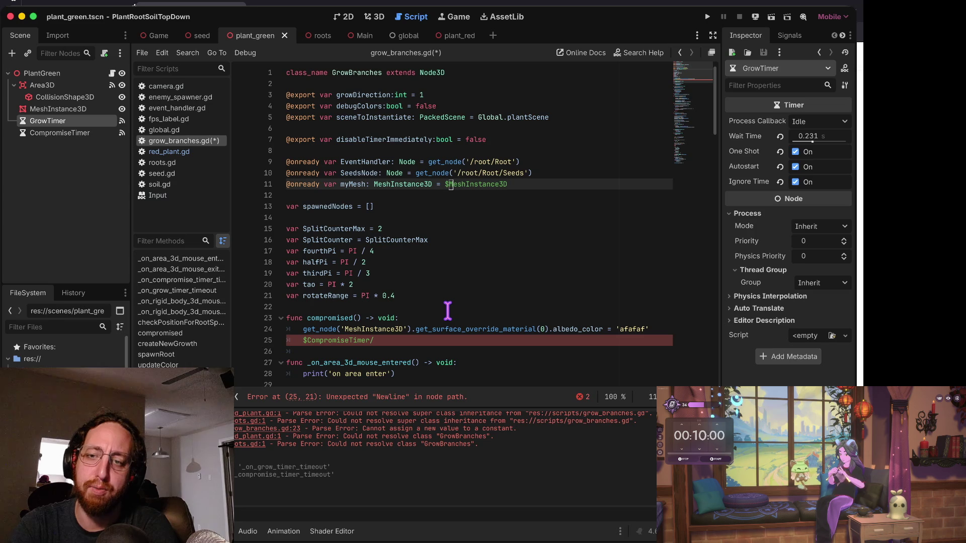
key(Down)
key(Up)
key(Down)
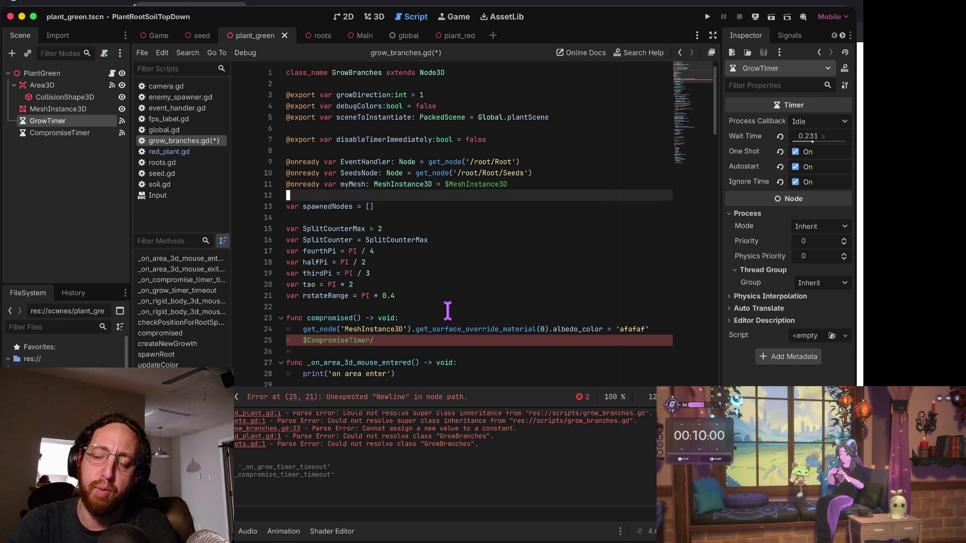
key(Down)
key(Down)
key(Up)
key(Up)
key(Up)
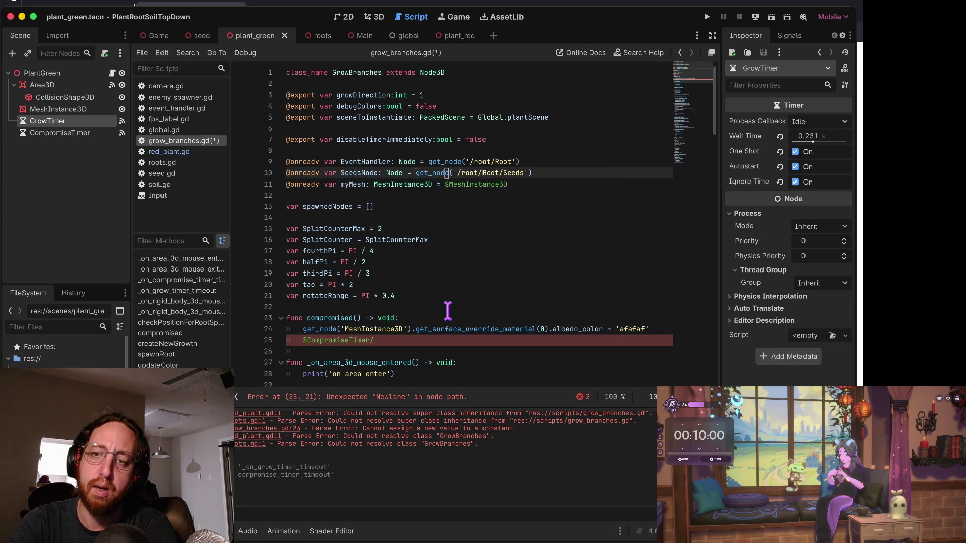
key(End)
key(Down)
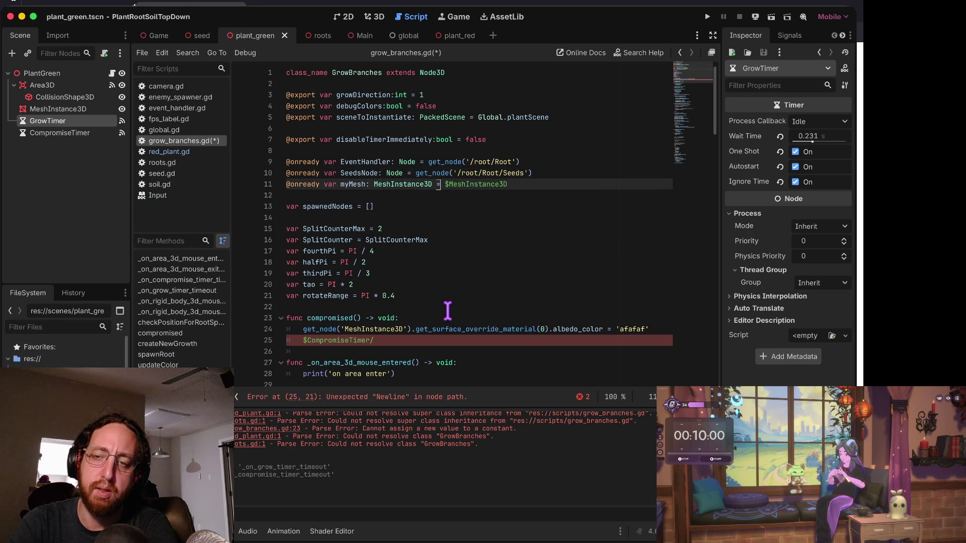
key(Up)
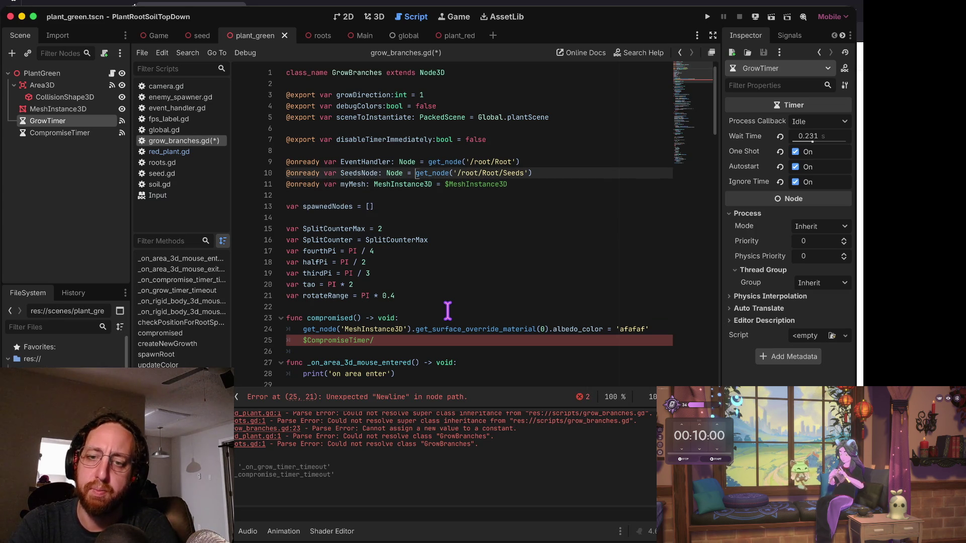
key(Down)
key(Down)
key(Down)
key(Down)
key(Down)
key(Down)
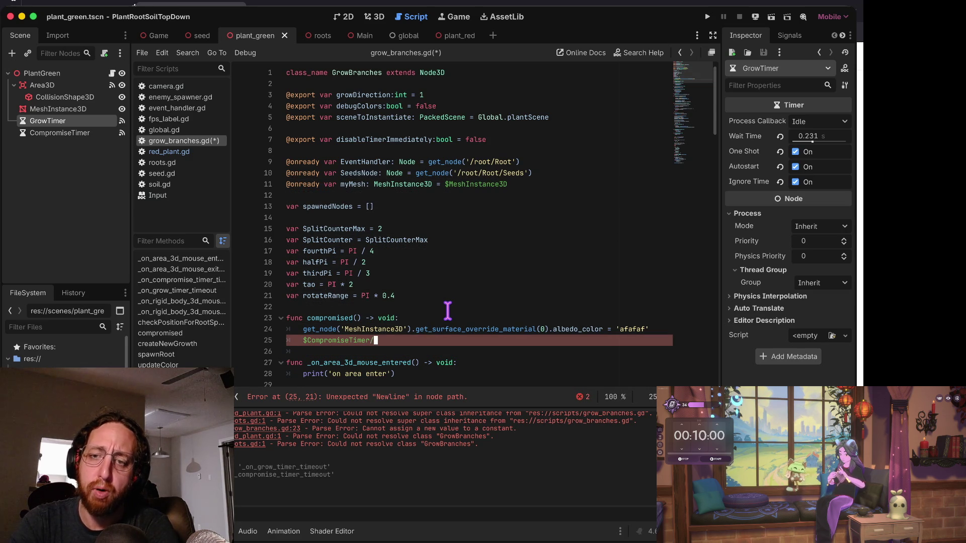
key(Up)
key(Up)
key(Down)
key(Down)
key(Up)
key(Down)
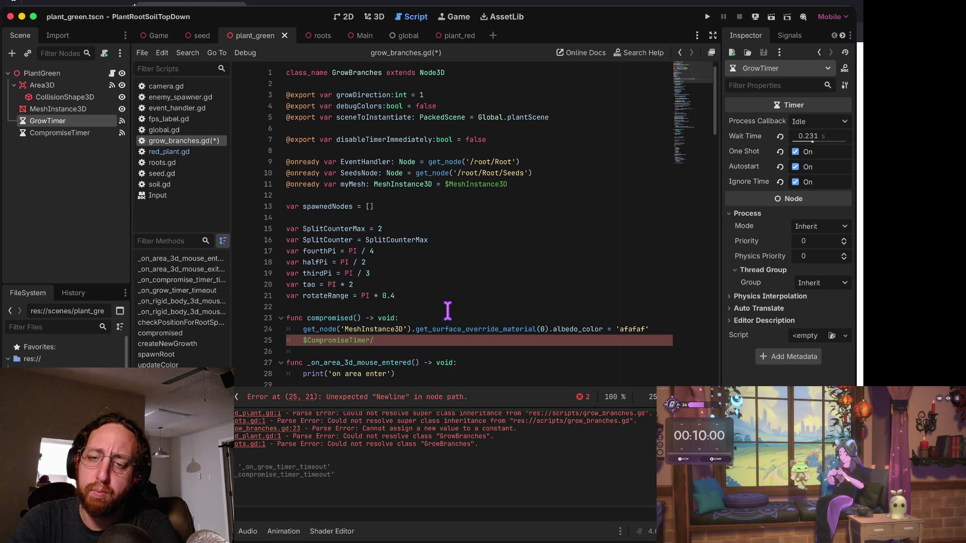
Remove the get_node(' prefix from line 24's MeshInstance3D call in compromised().
key(Home)
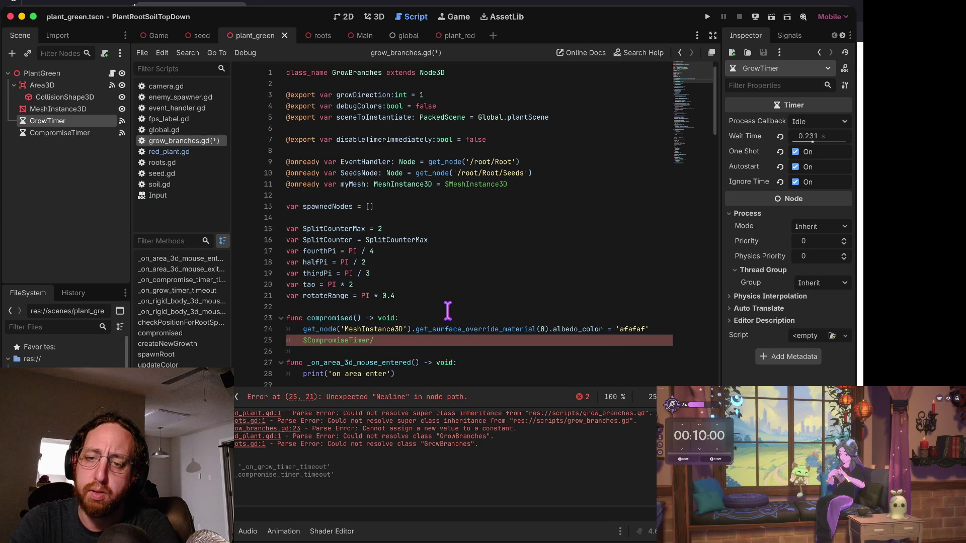
key(Up)
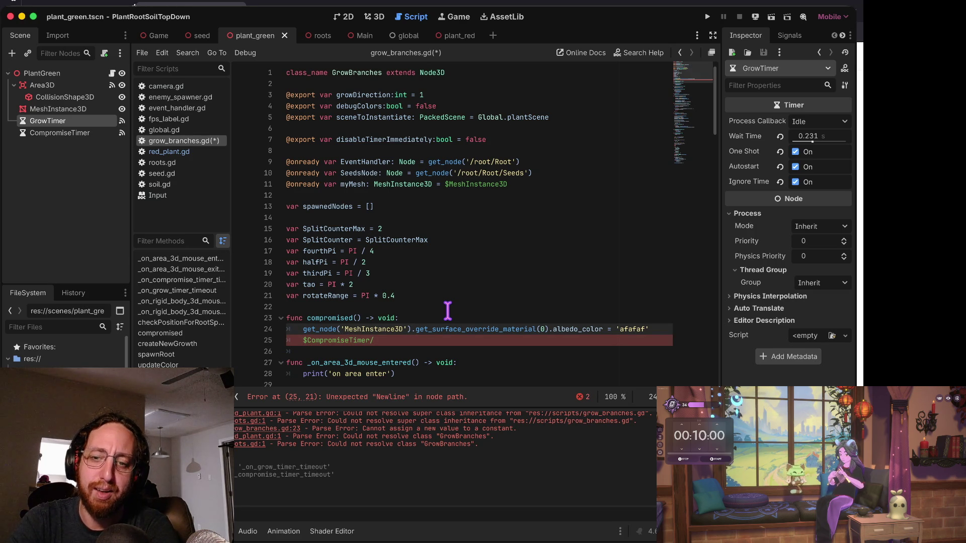
key(ctrl+Right)
key(ctrl+Right)
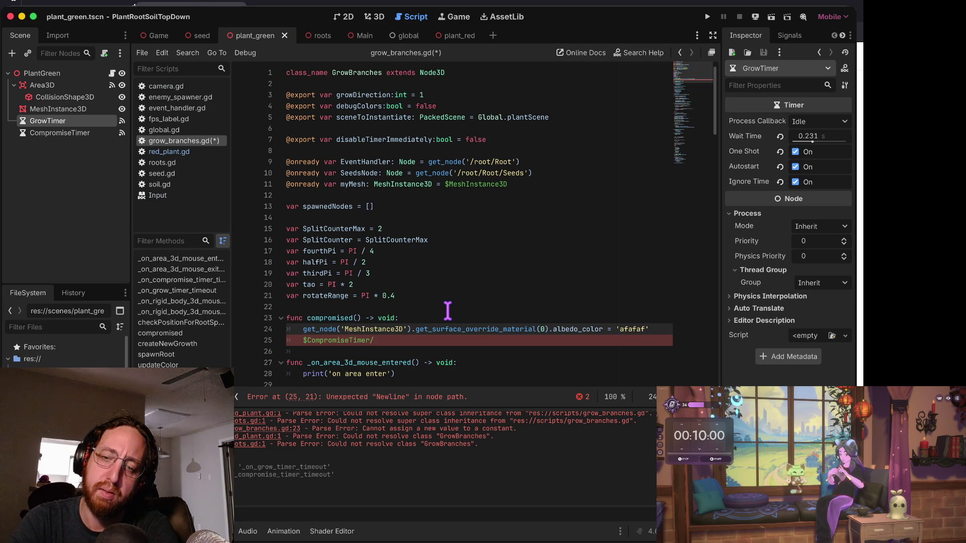
key(Home)
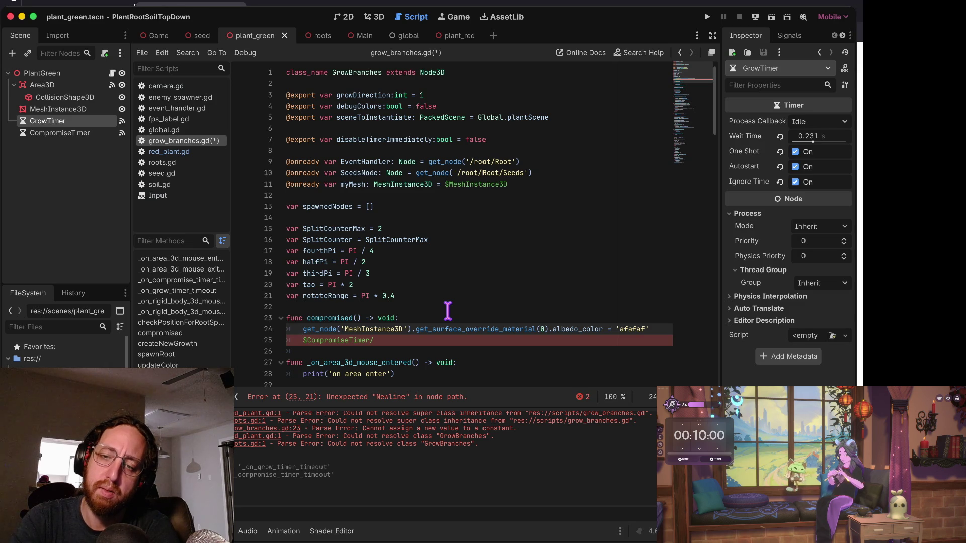
key(alt+Right)
key(alt+Right)
key(alt+Right)
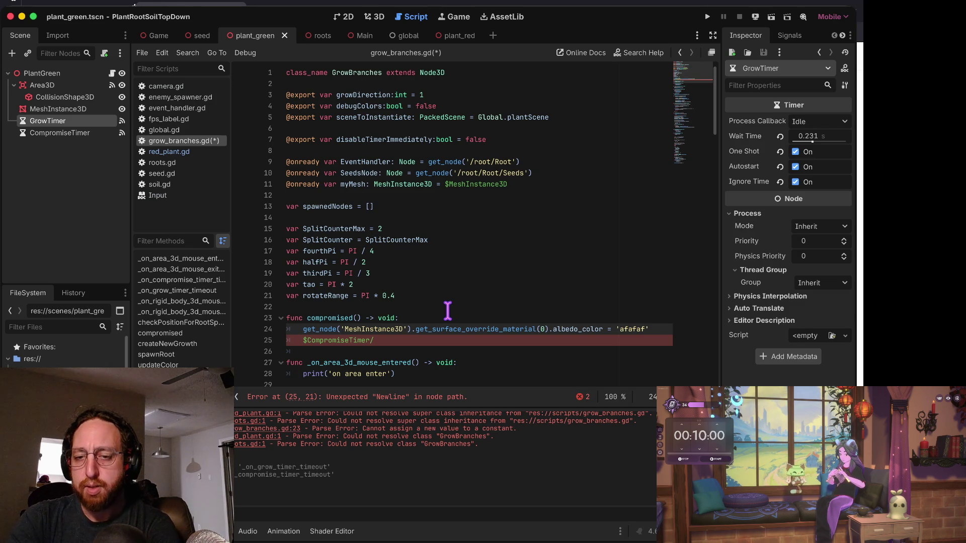
key(Right)
key(Right)
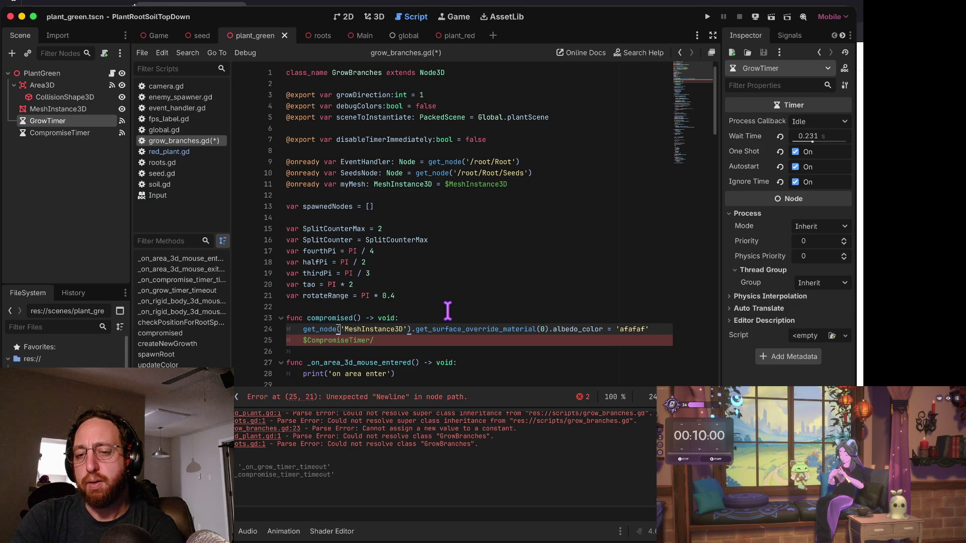
key(Down)
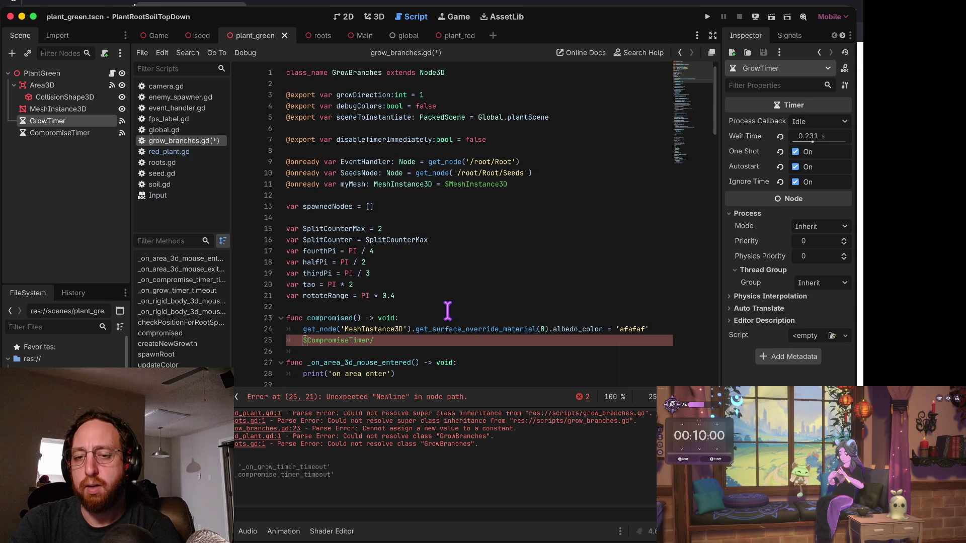
key(Left)
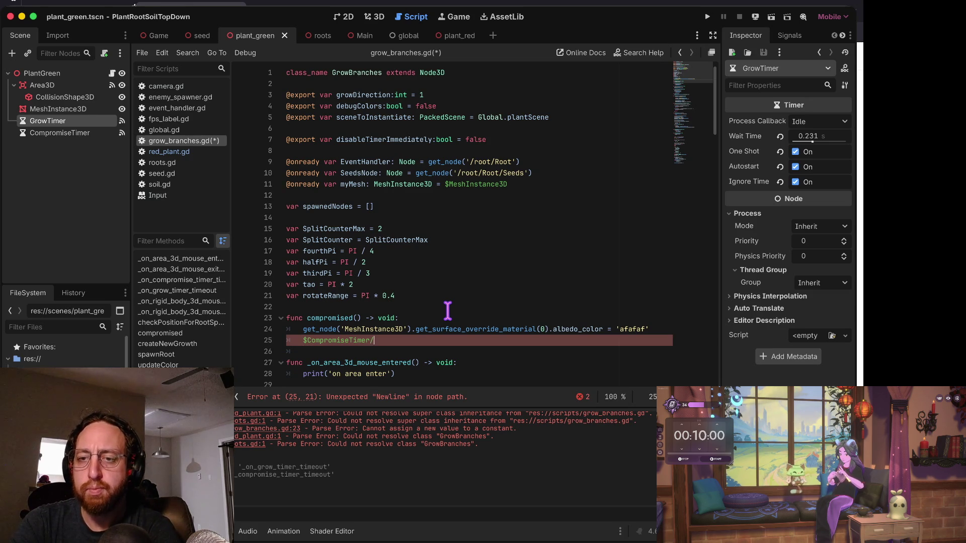
key(Up)
key(Up)
key(Up)
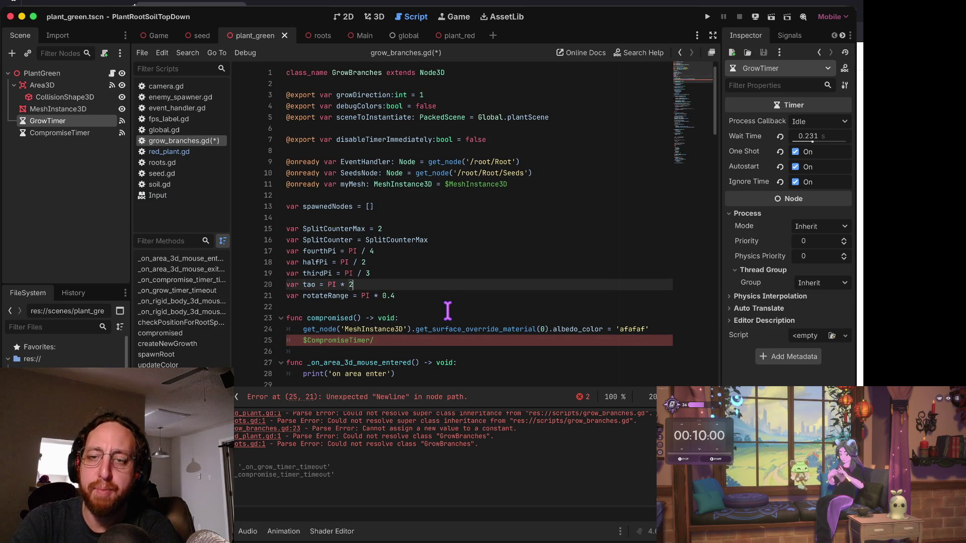
key(Up)
key(Up)
key(Up)
key(Down)
key(Down)
key(Down)
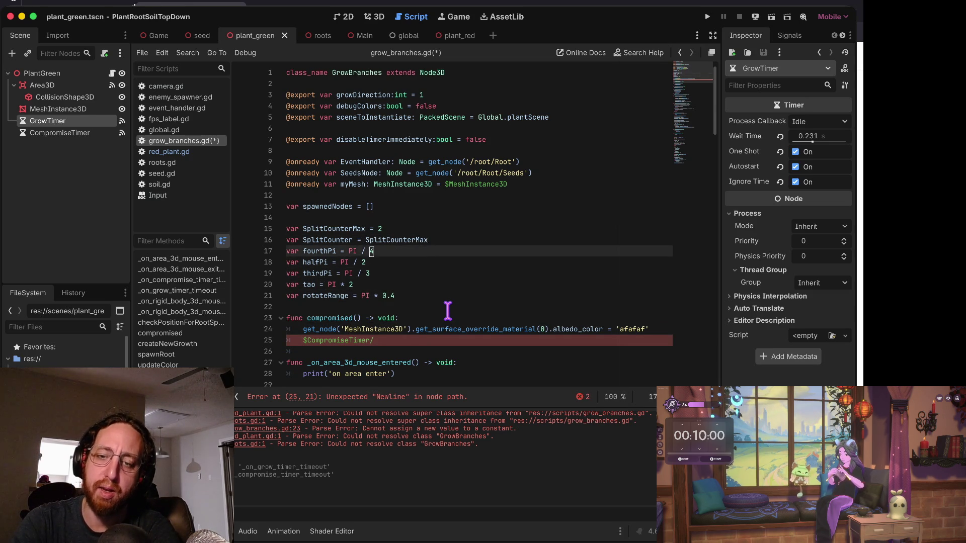
key(Down)
key(Down)
key(Down)
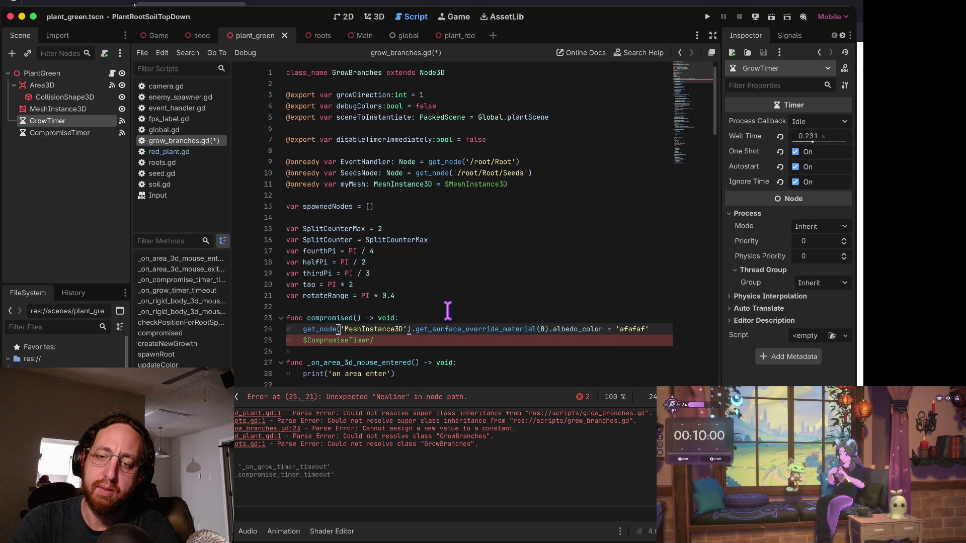
key(BackSpace)
key(BackSpace)
key(BackSpace)
key(BackSpace)
key(Tab)
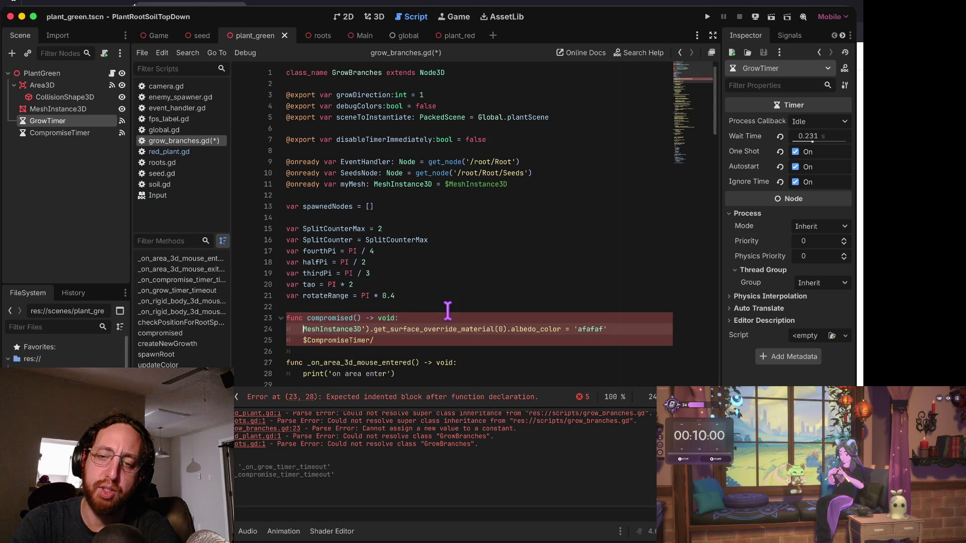
key(alt+Right)
key(alt+Right)
key(BackSpace)
key(Delete)
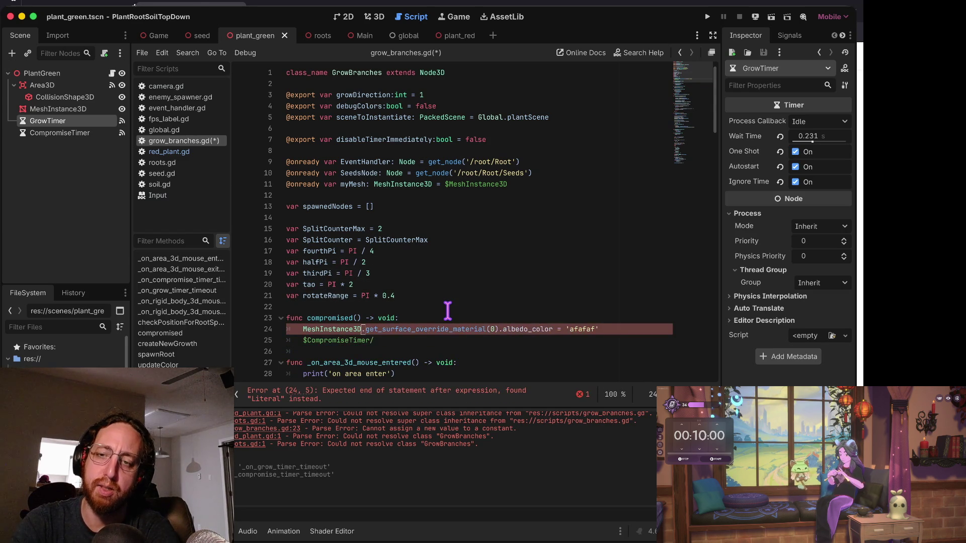
key(Up)
key(Up)
key(Up)
key(Down)
key(Down)
key(Down)
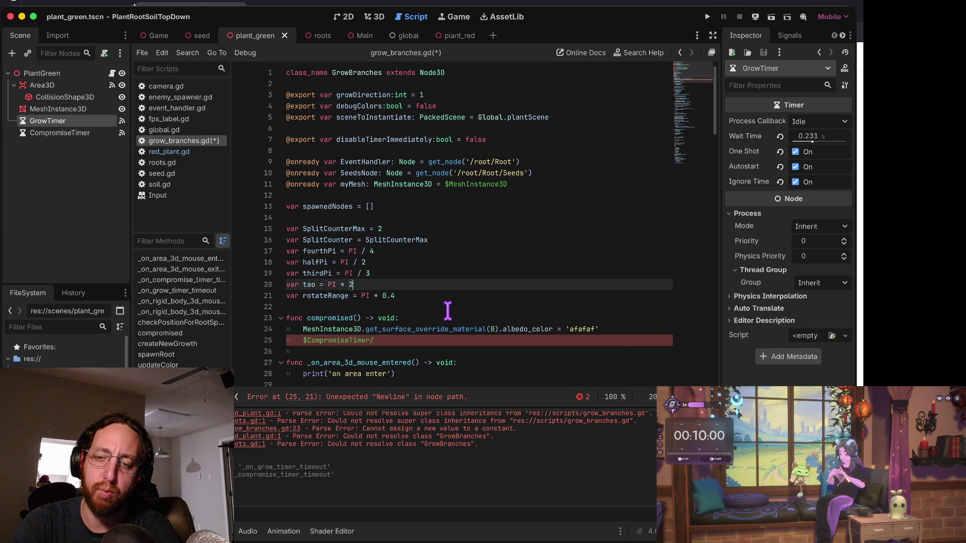
key(Up)
key(Up)
key(Up)
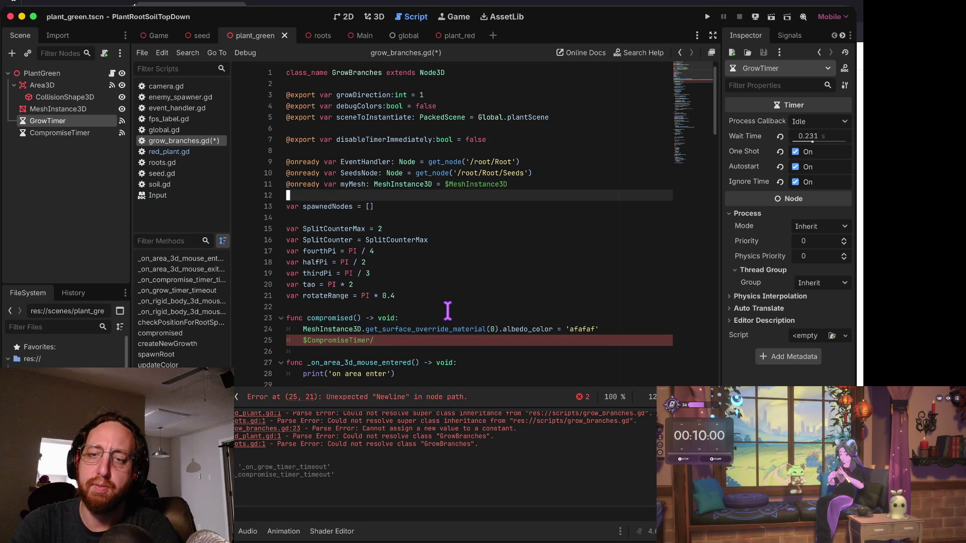
key(ctrl+shift+d)
key(alt+BackSpace)
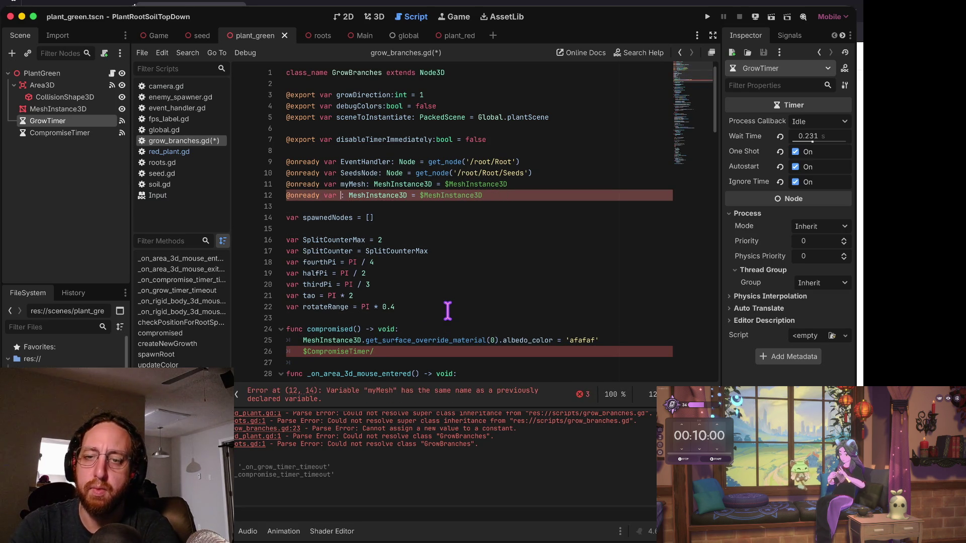
text(com)
text(promiseTimer)
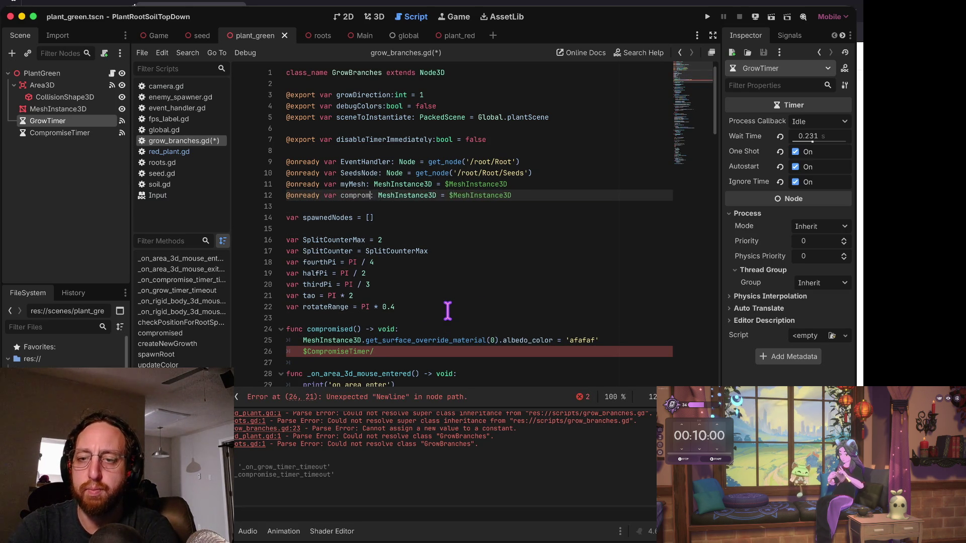
key(alt+Right)
key(alt+BackSpace)
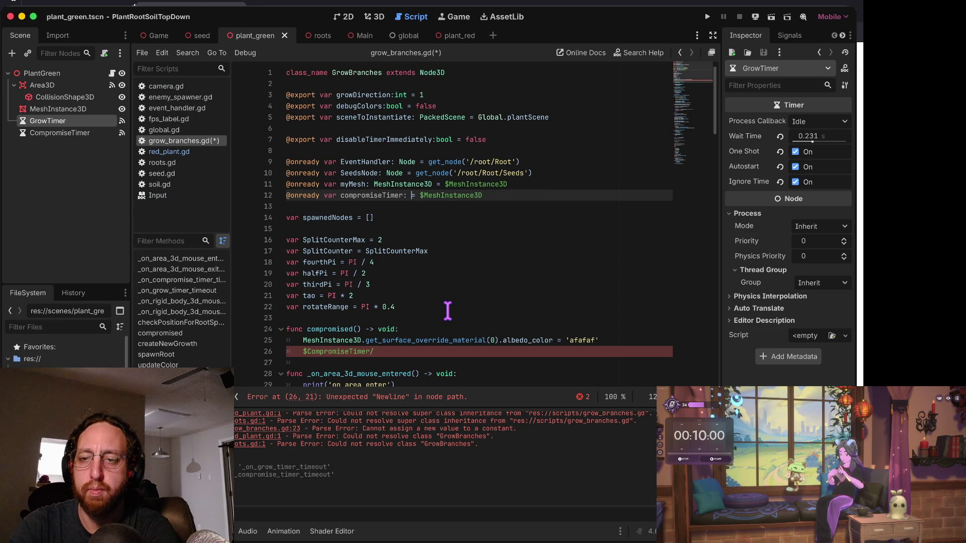
text(Timer =)
key(alt+BackSpace)
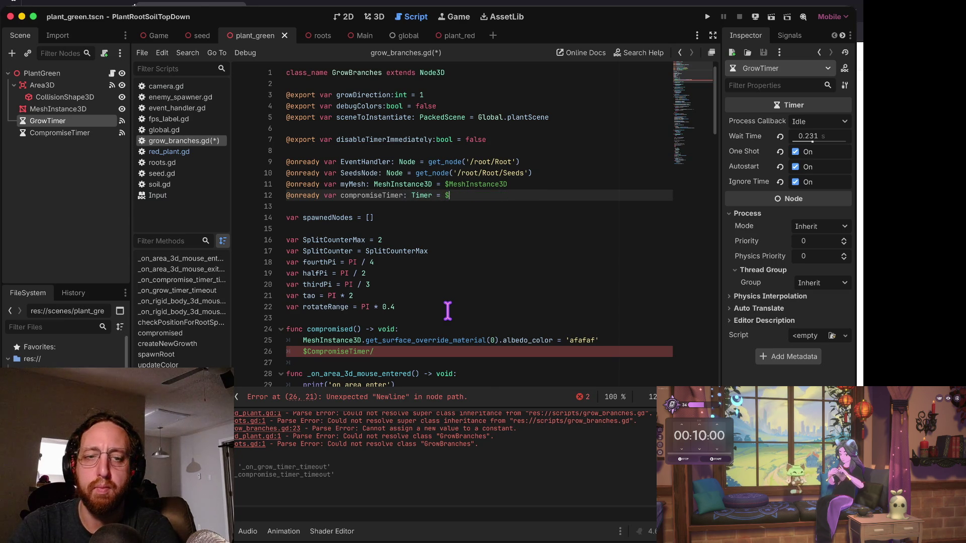
text(ompromiseT)
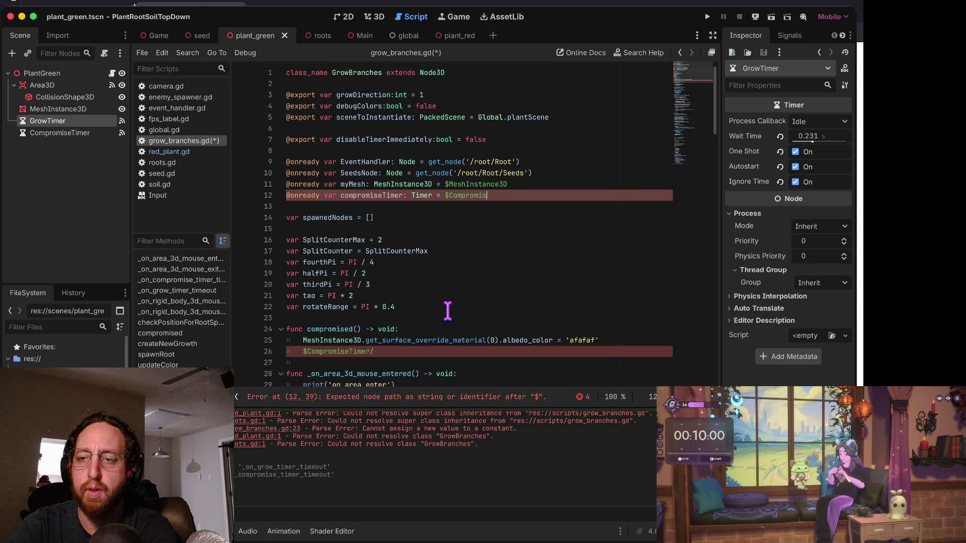
key(Return)
Delete the leading $ from CompromiseTimer on line 26 in compromised().
key(Down)
key(Down)
key(Down)
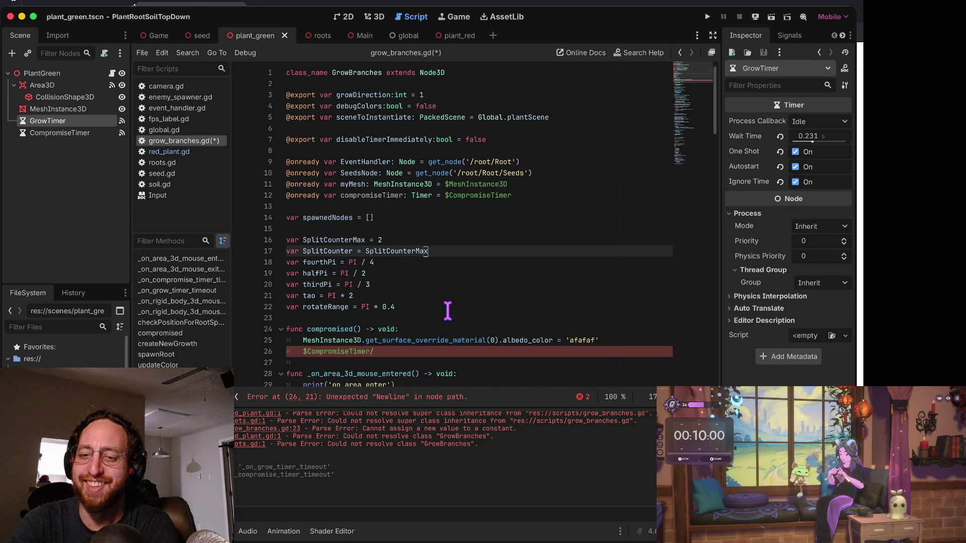
key(Down)
key(Down)
key(Down)
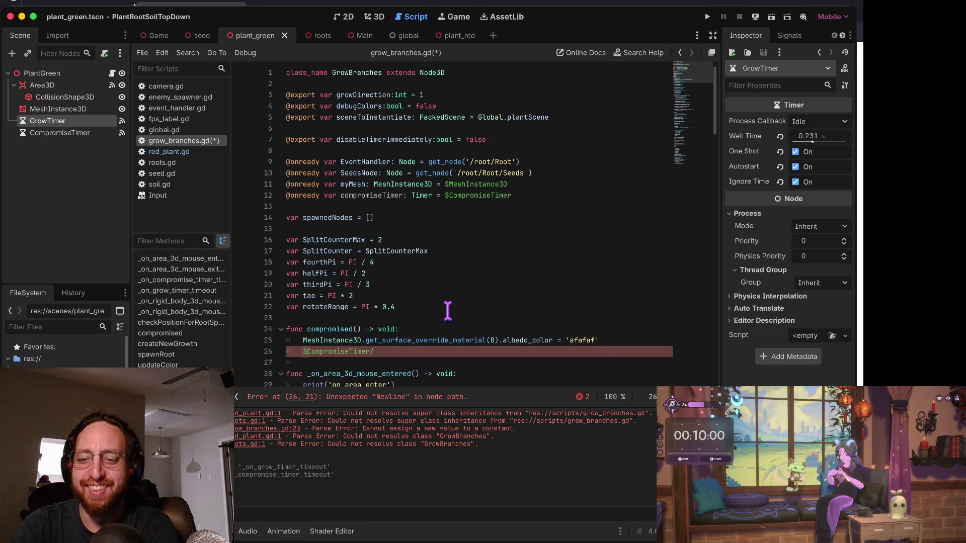
key(Home)
key(Delete)
key(End)
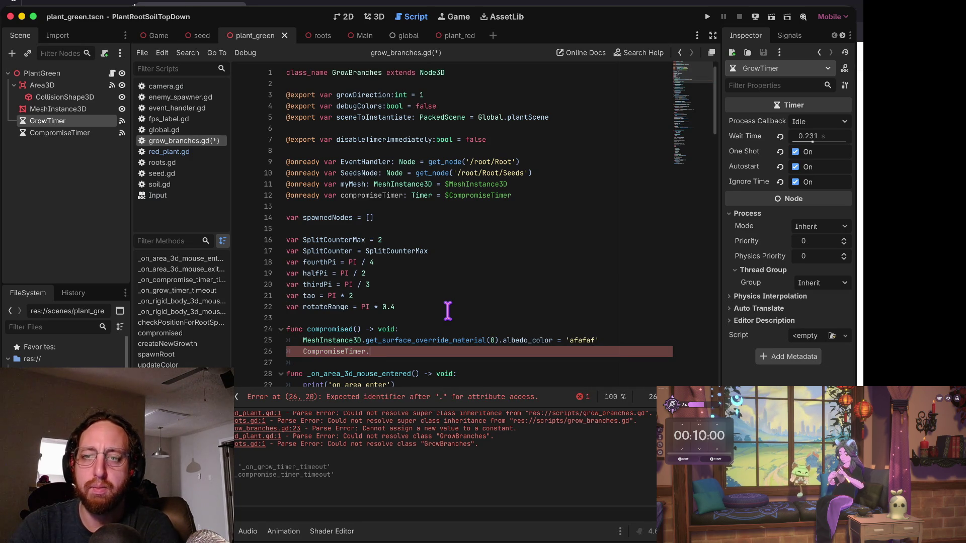
key(ctrl+Right)
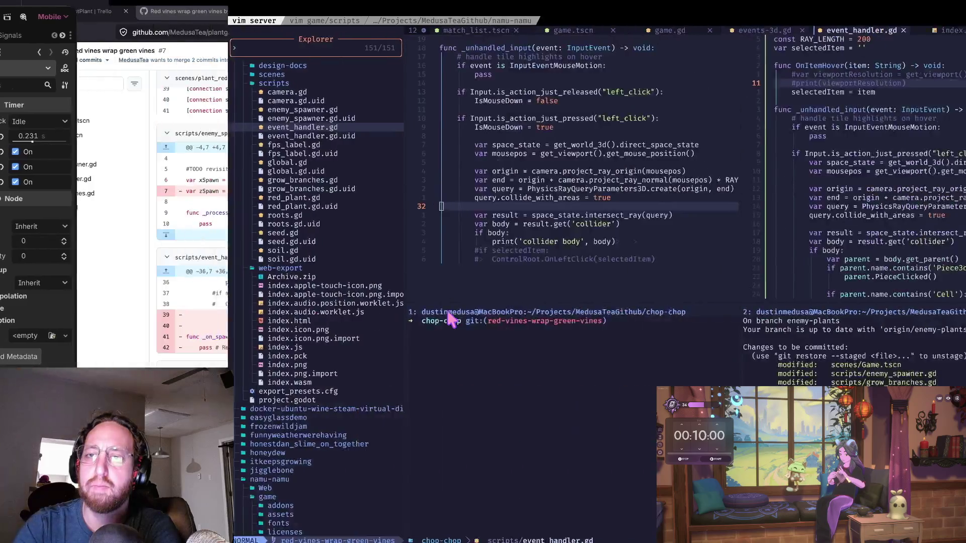
key(ctrl+Left)
Search 'godot timer start' in a new tab and read the Timer class properties and methods.
key(ctrl+t)
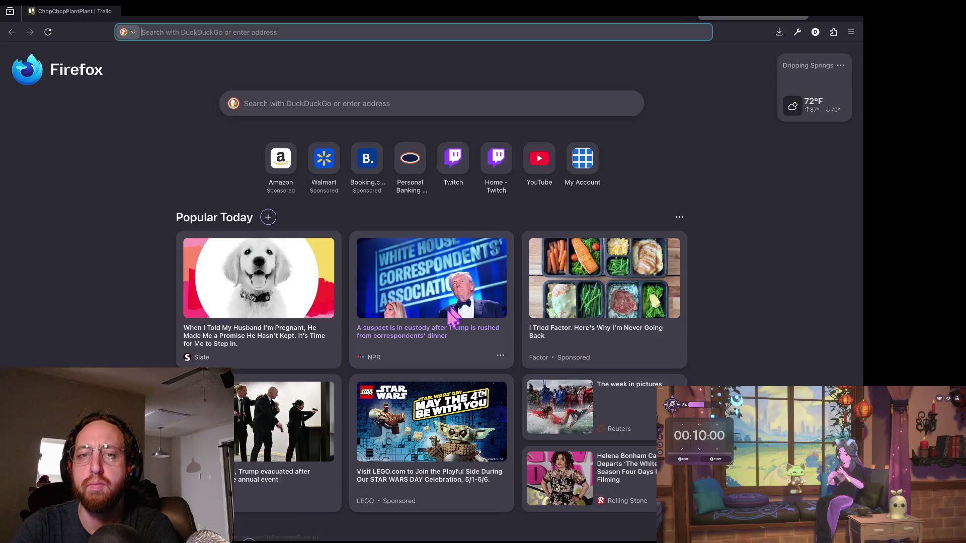
text(godot timer star)
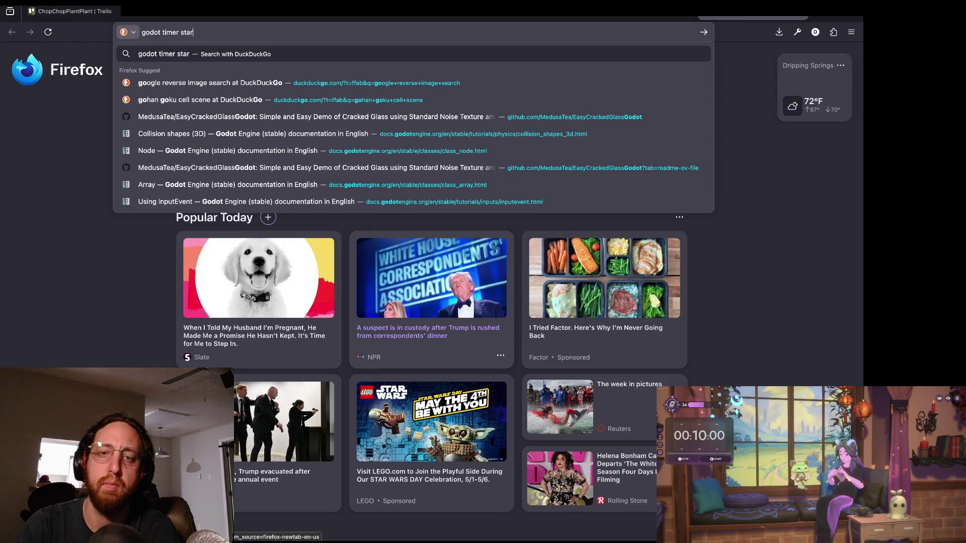
text(t)
key(Return)
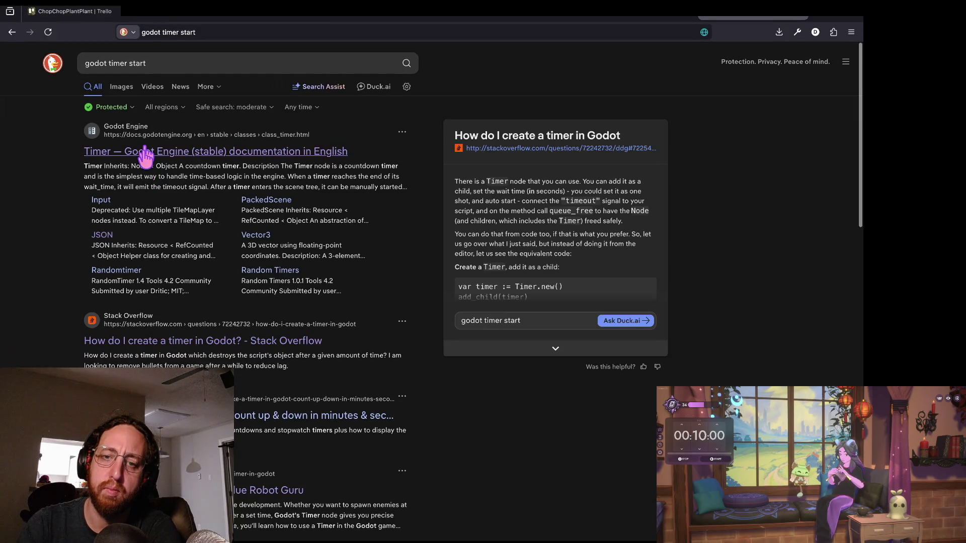
click(145, 151)
scroll(500, 230, down, 3)
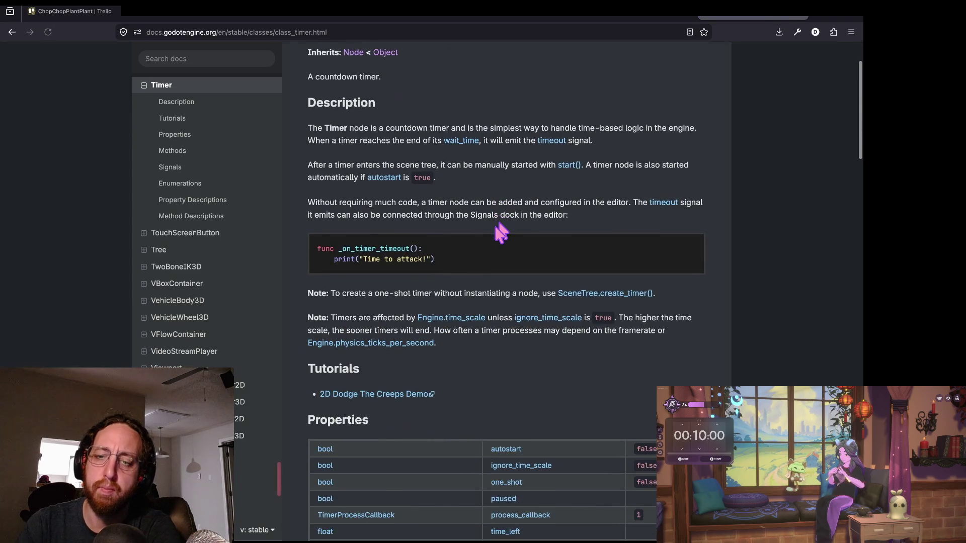
scroll(500, 232, down, 20)
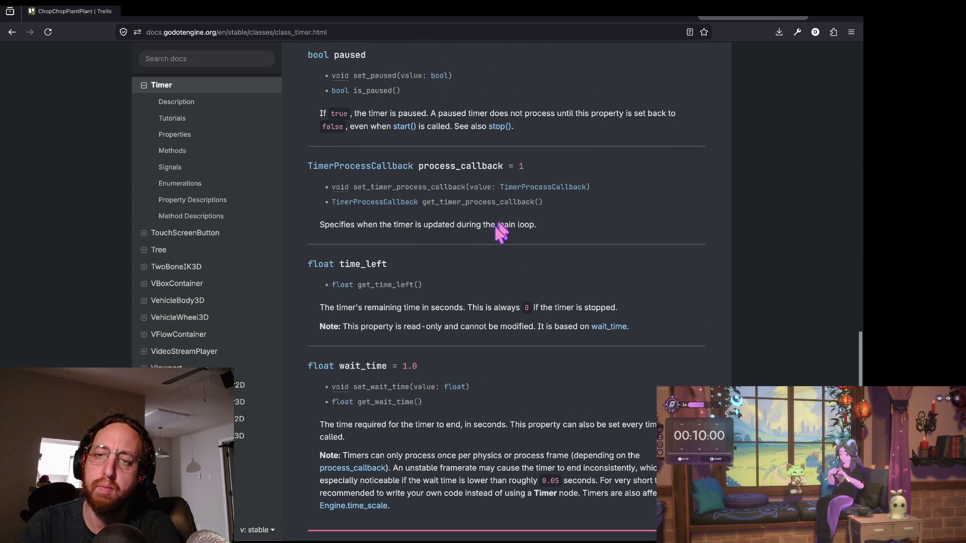
scroll(500, 229, up, 15)
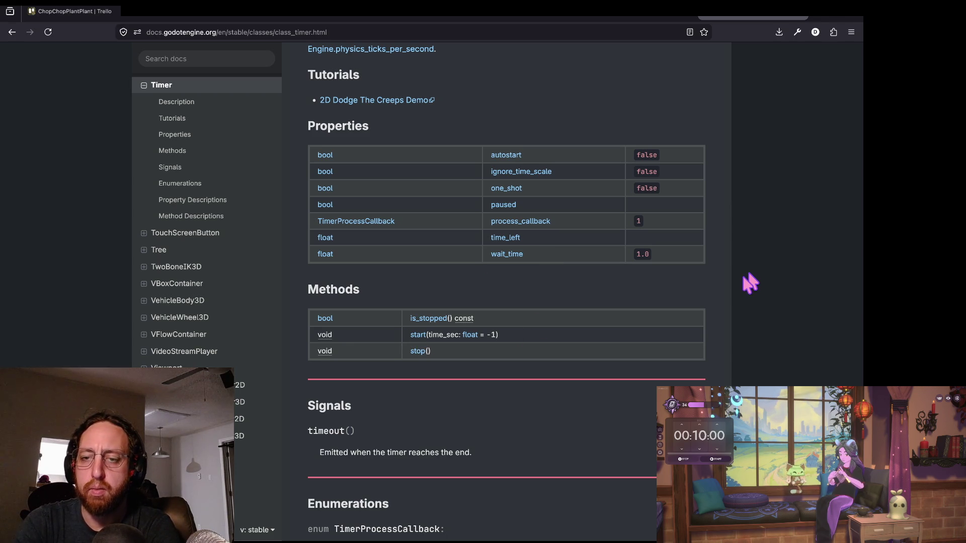
Turn line 26 into compromiseTimer.start(), temporarily commented out, and save grow_branches.gd.
key(super+Tab)
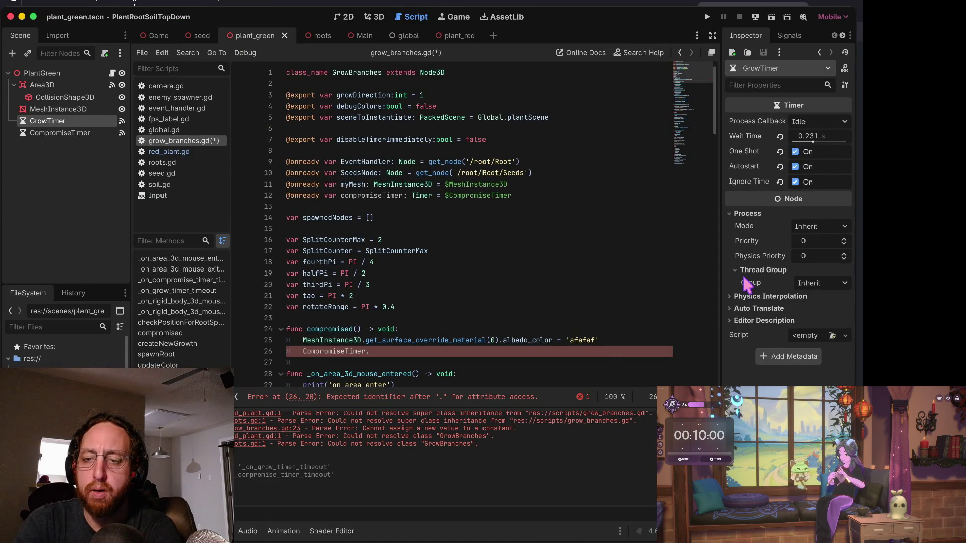
text(start())
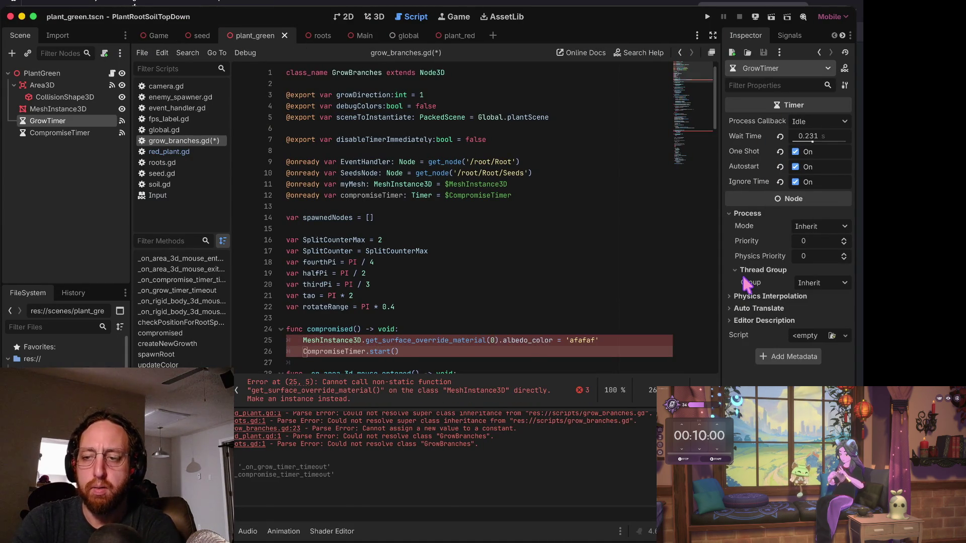
key(super+s)
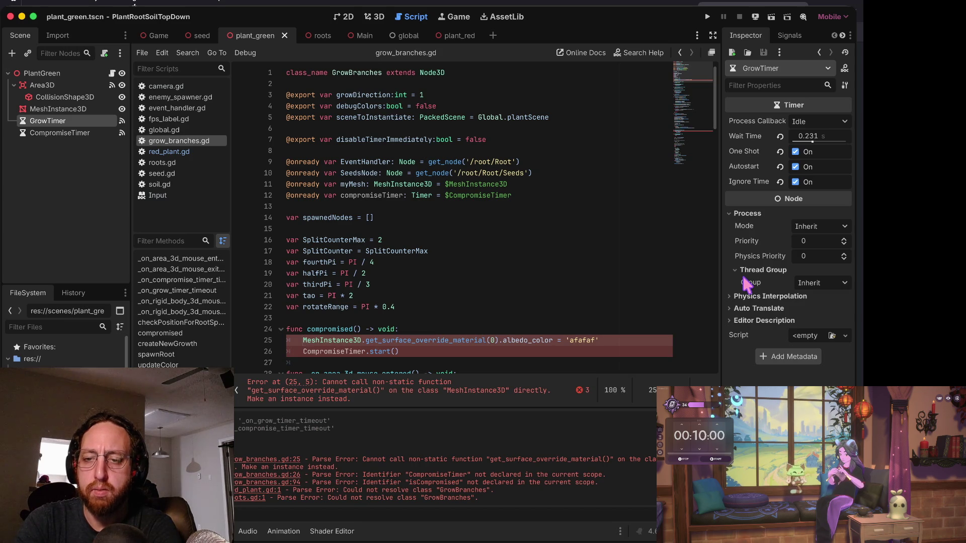
key(Down)
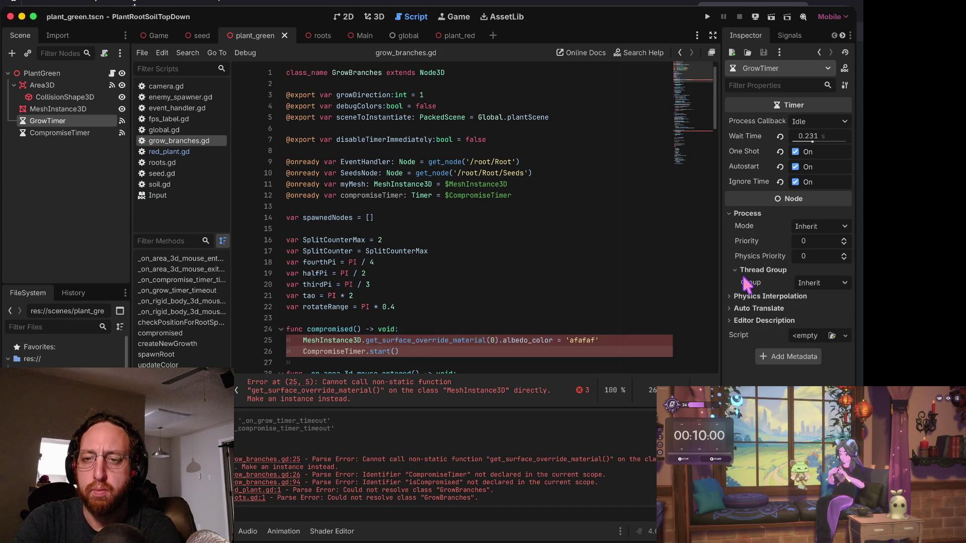
key(Up)
key(Up)
key(Up)
key(Down)
key(Down)
key(Down)
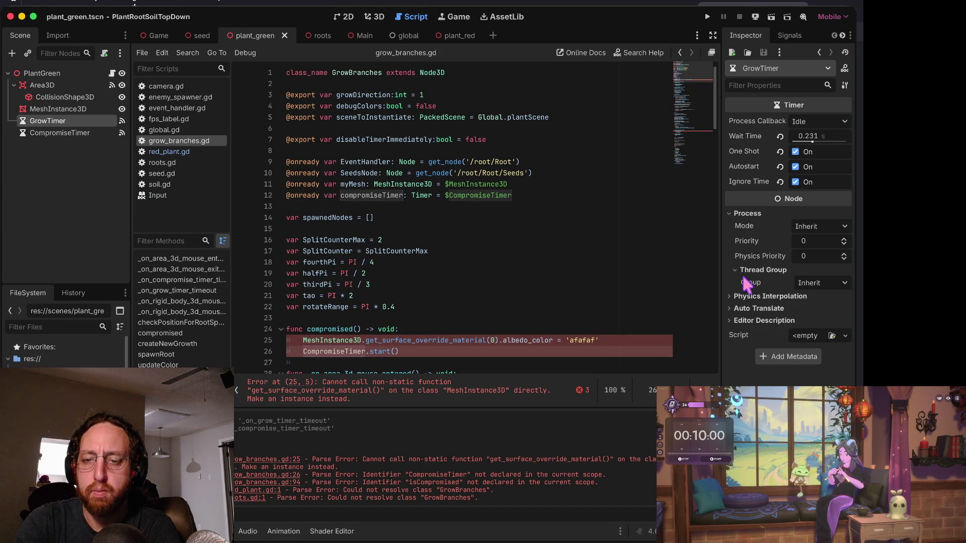
key(Delete)
text(c)
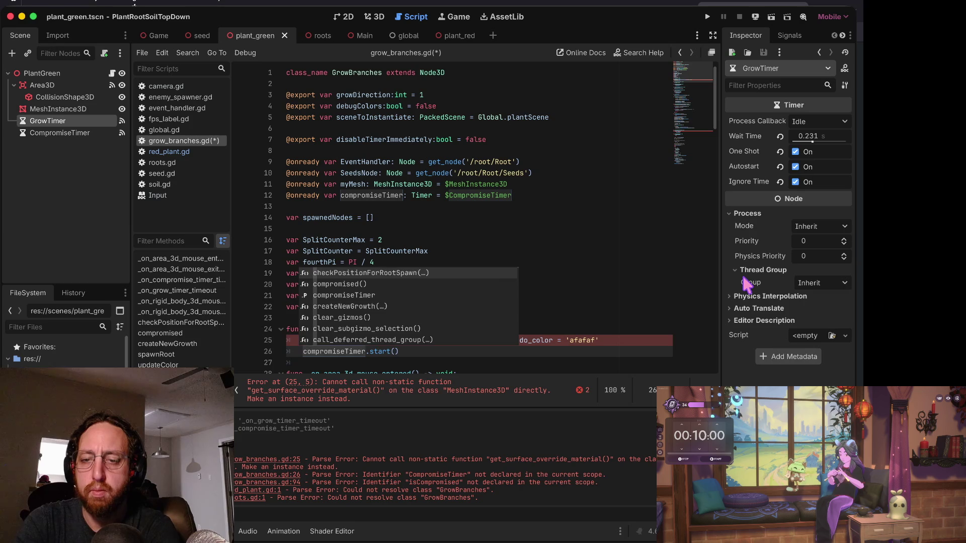
key(Left)
text(#)
key(ctrl+s)
Make line 25 use myMesh, uncomment compromiseTimer.start(), save and run with F5.
key(Up)
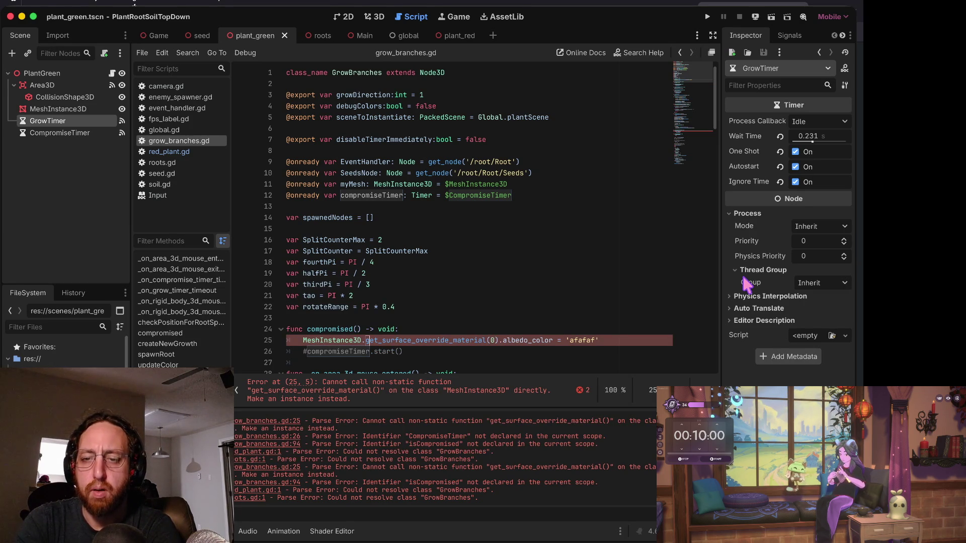
key(BackSpace)
key(BackSpace)
key(BackSpace)
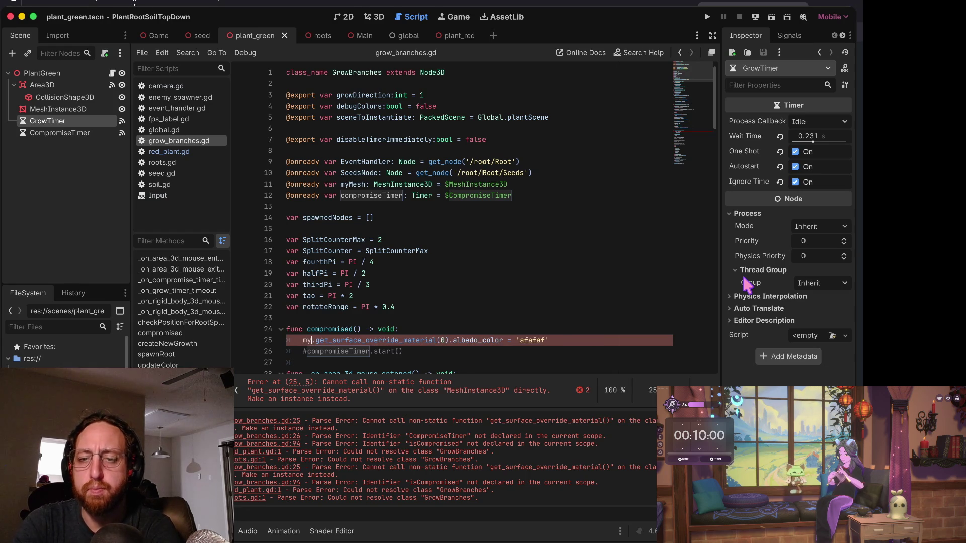
text(myMesh)
key(Down)
key(Delete)
key(ctrl+s)
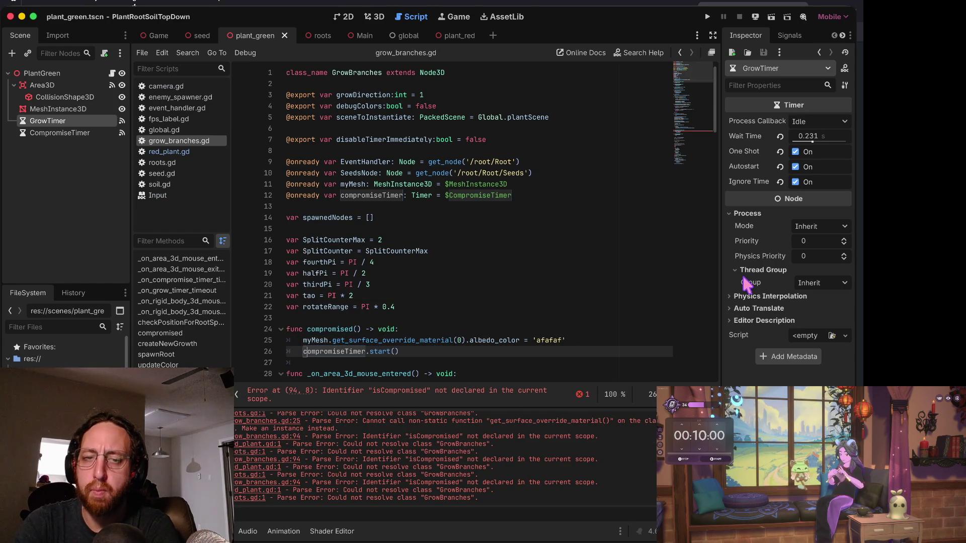
key(F5)
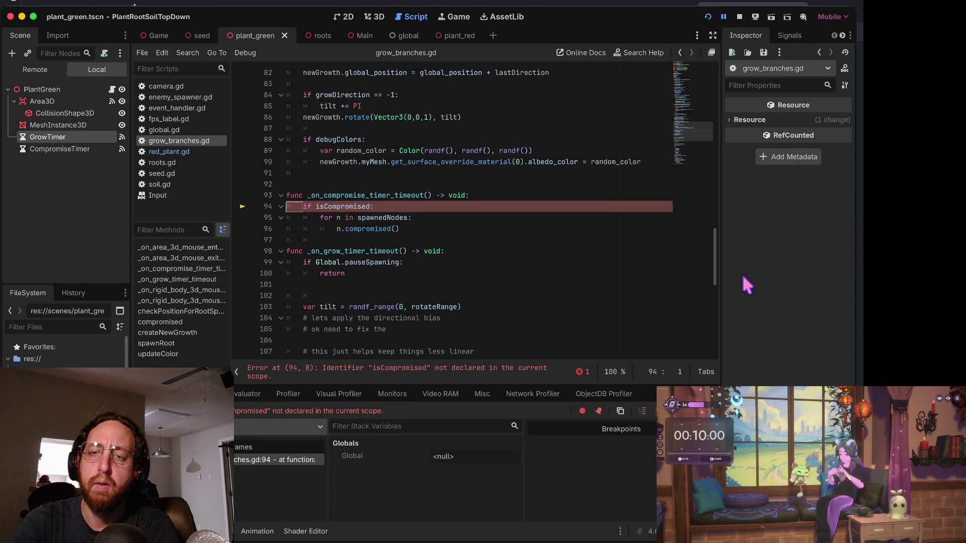
Delete the 'if isCompromised:' line and dedent the spawnedNodes loop in the timer handler.
key(alt+Right)
key(alt+Right)
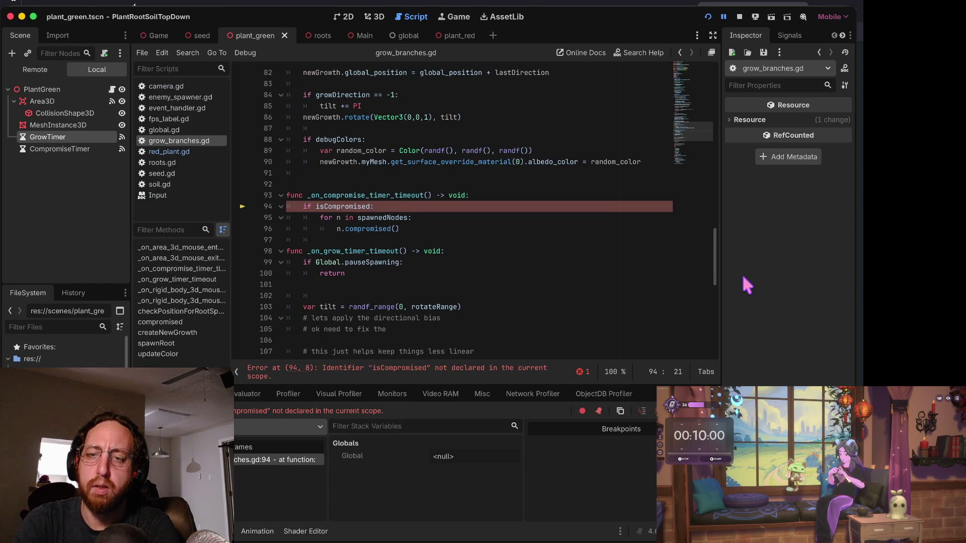
key(shift+Down)
key(shift+Down)
key(shift+Tab)
key(ctrl+shift+k)
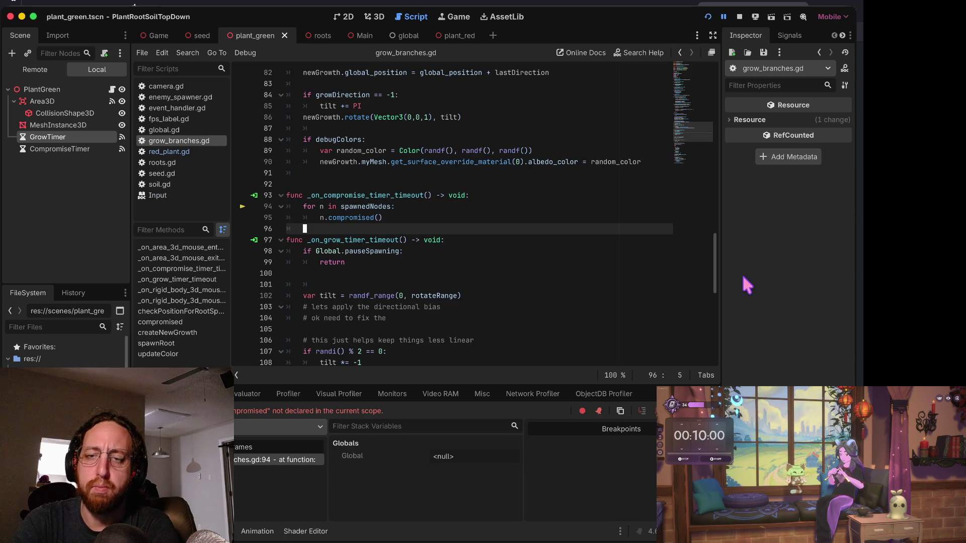
key(Up)
key(Up)
key(Up)
key(Home)
Run the game and plant a seed to watch a green plant grow.
key(super+b)
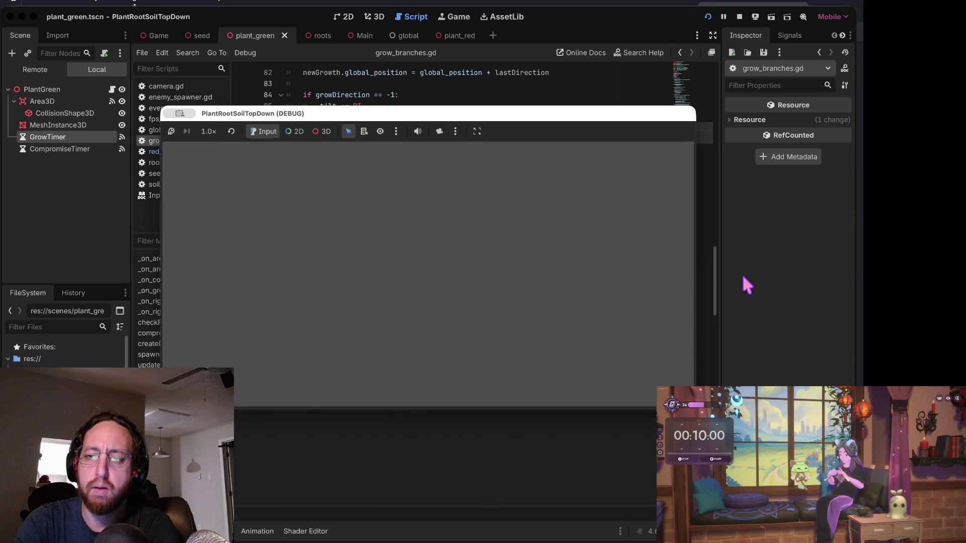
click(406, 310)
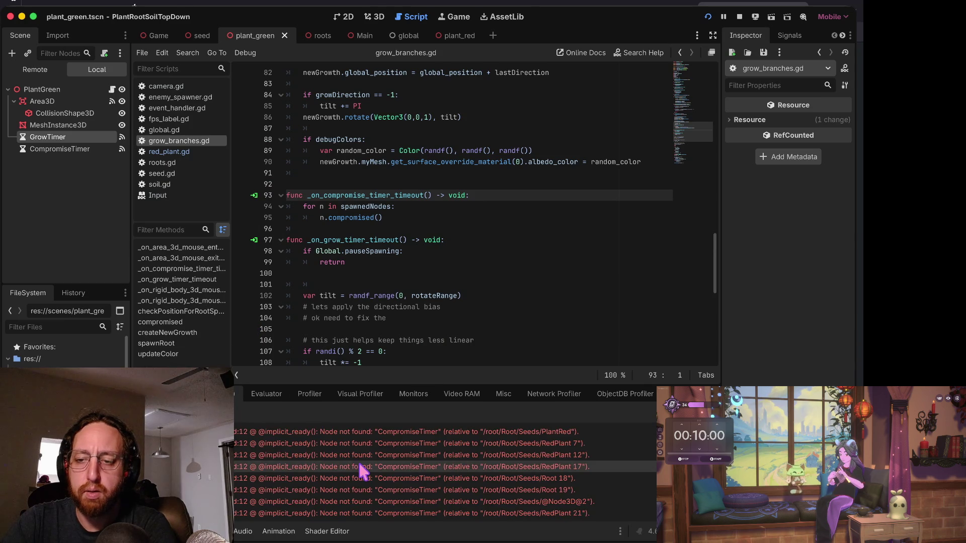
mouse_move(429, 437)
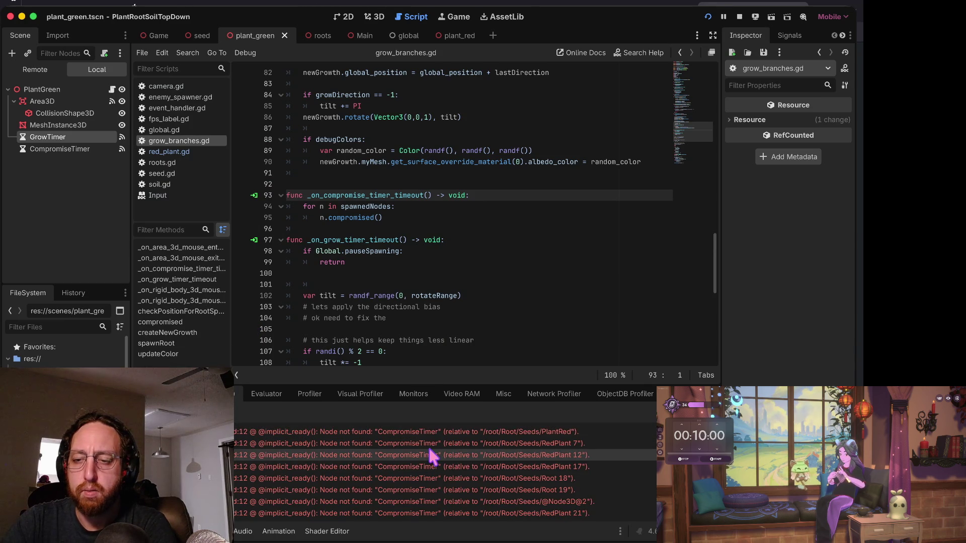
key(super+Tab)
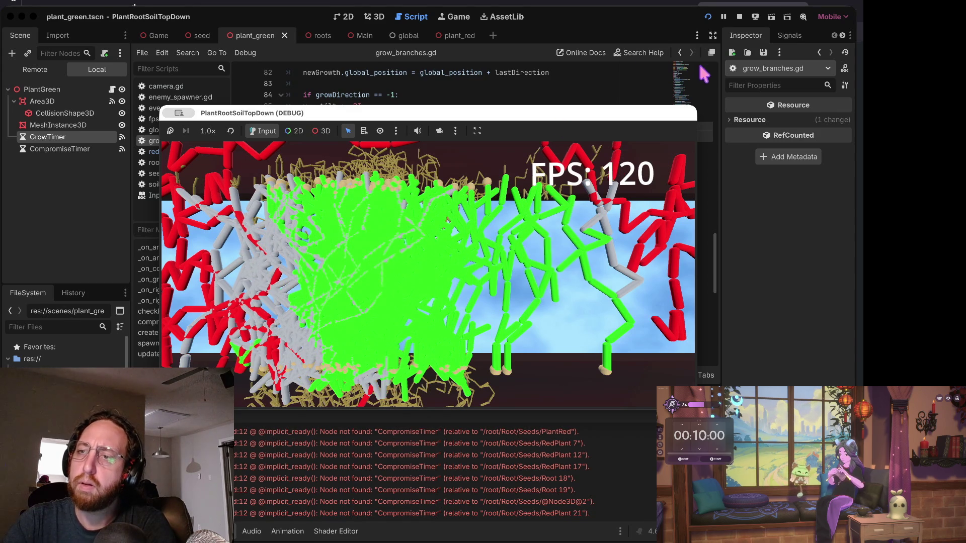
Restart the game, spawn two green plants, then stop the run.
click(739, 17)
key(super+b)
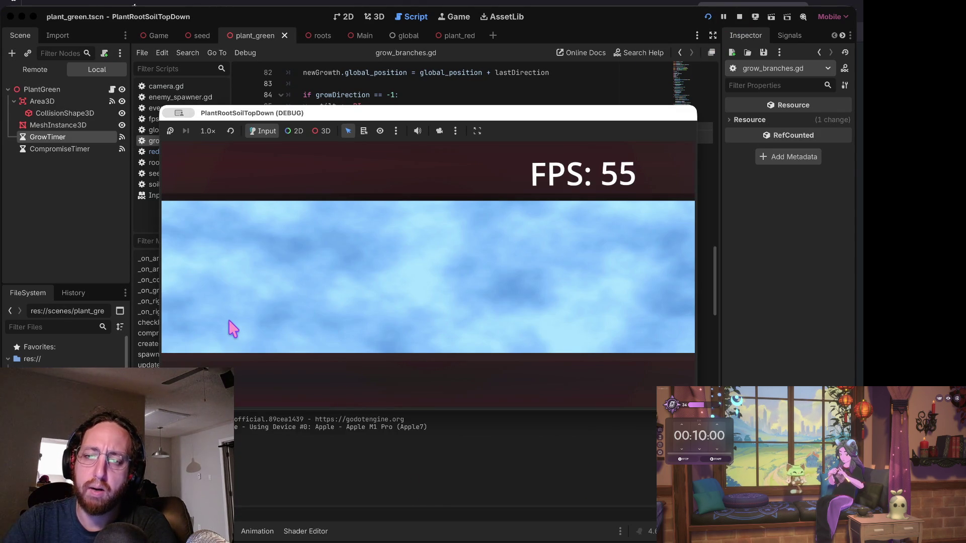
click(230, 325)
click(565, 323)
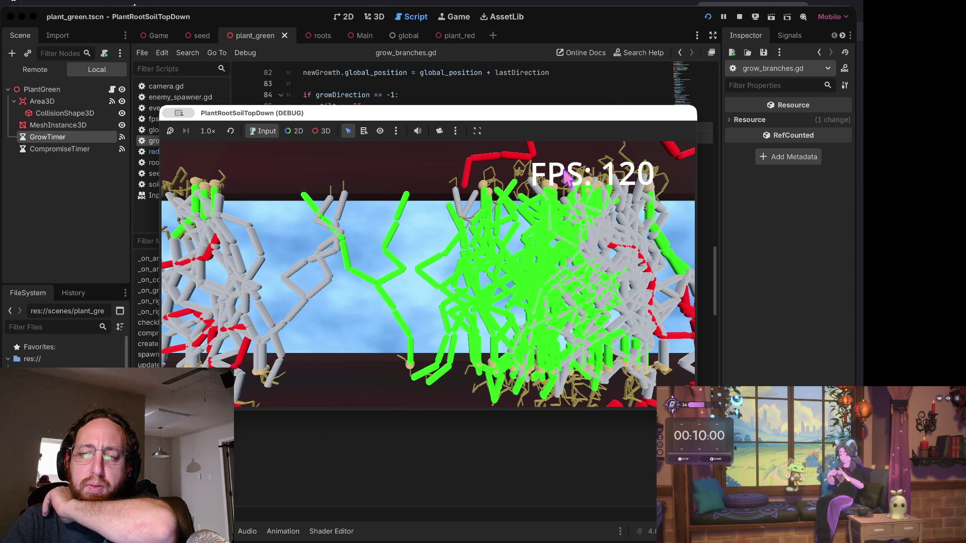
click(740, 17)
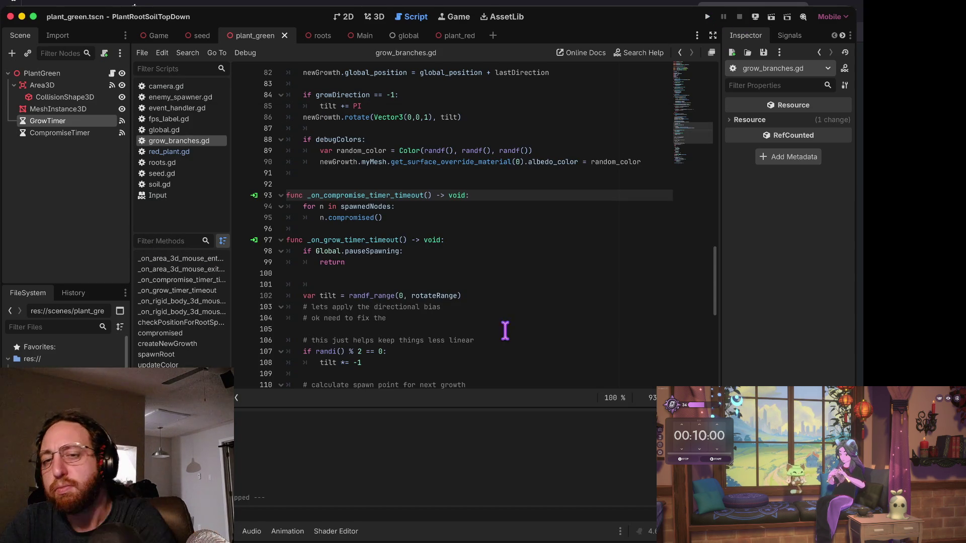
Delete the blank line after line 90, above _on_compromise_timer_timeout().
drag(437, 229, 438, 237)
click(438, 231)
key(Down)
key(Down)
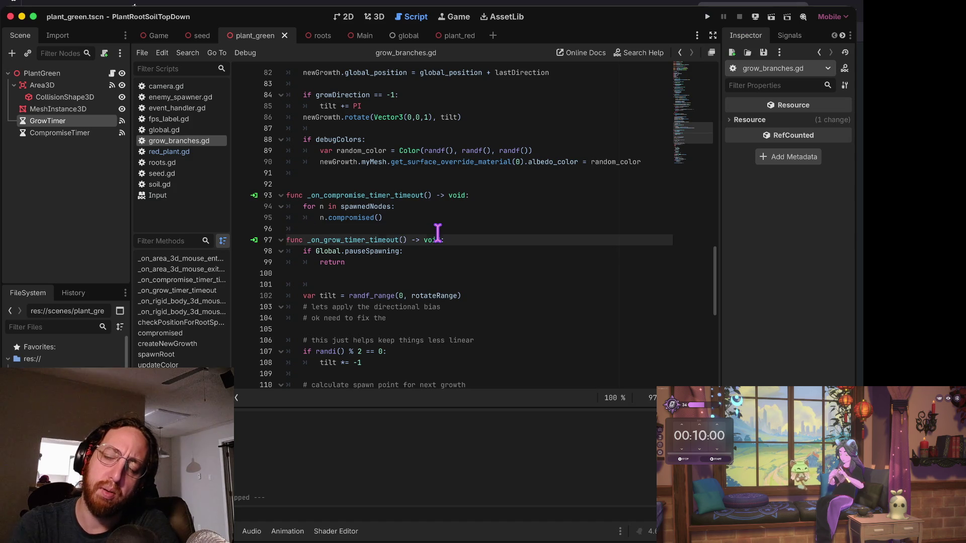
key(Up)
key(Up)
key(Up)
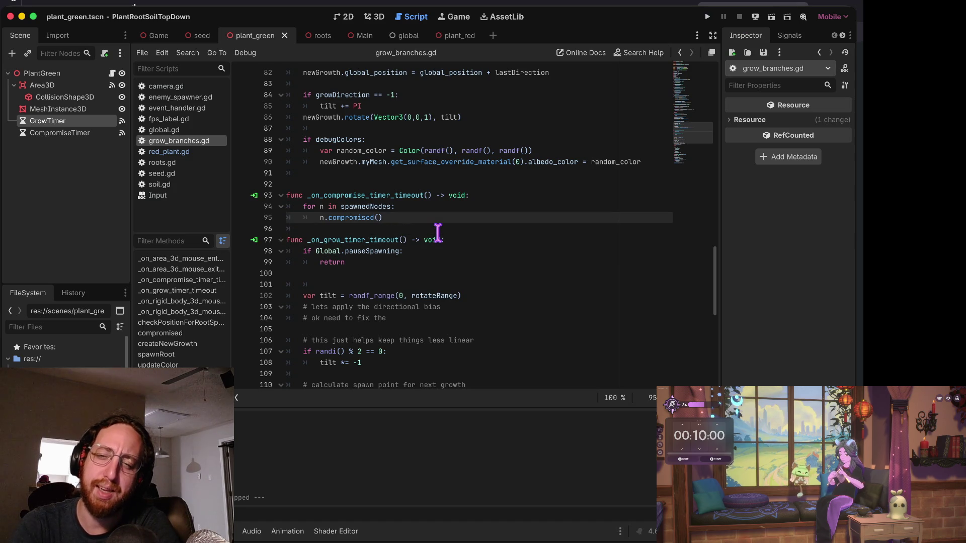
key(Down)
key(BackSpace)
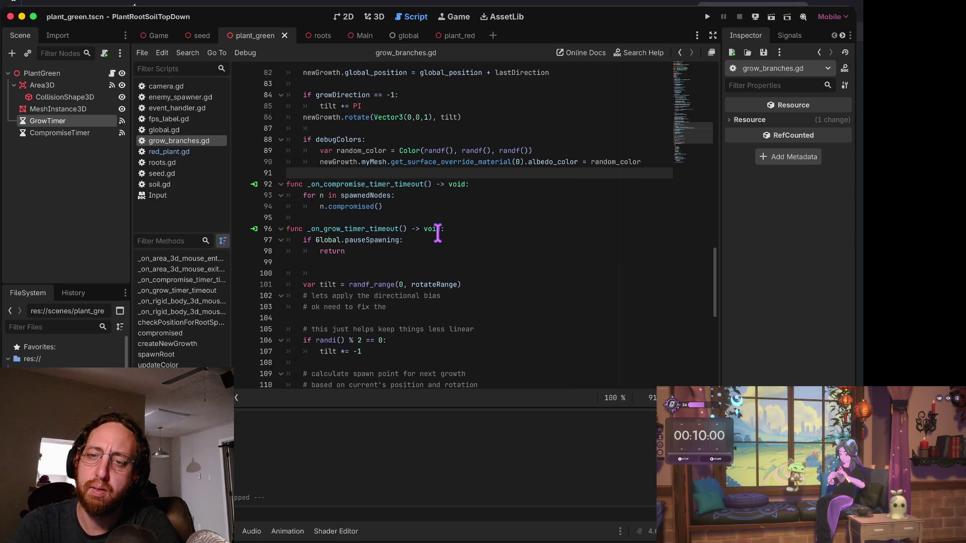
key(Up)
key(super+Tab)
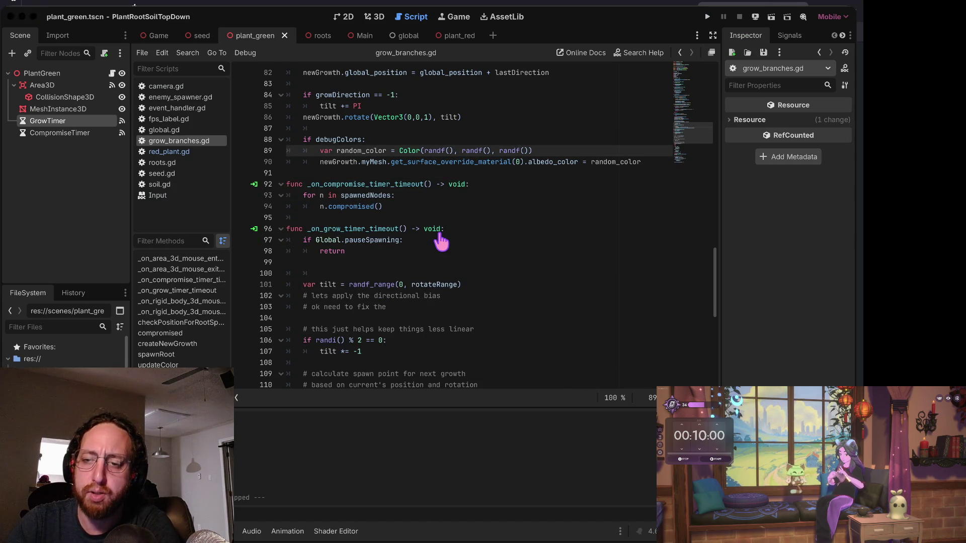
Check git status and review the diff of the changed files.
key(Return)
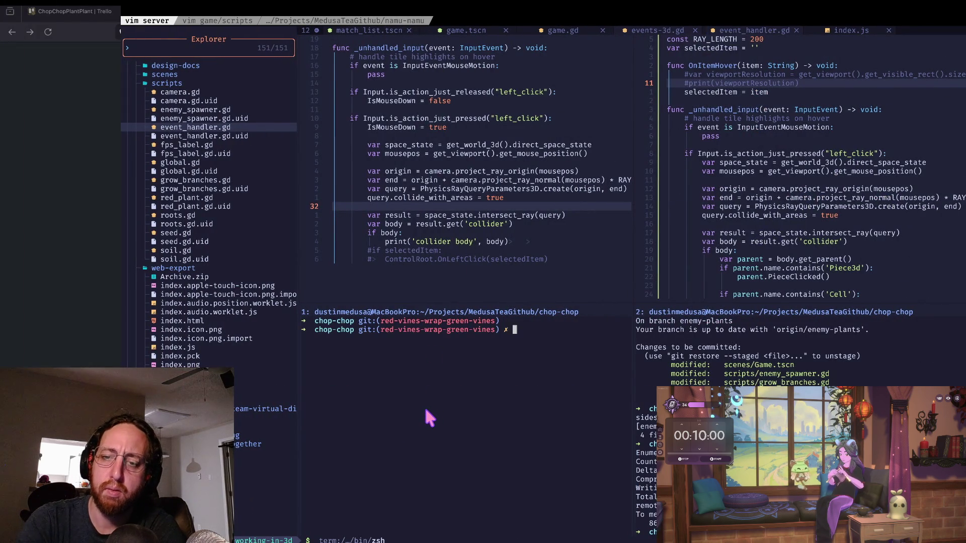
text(s)
key(Return)
text(a)
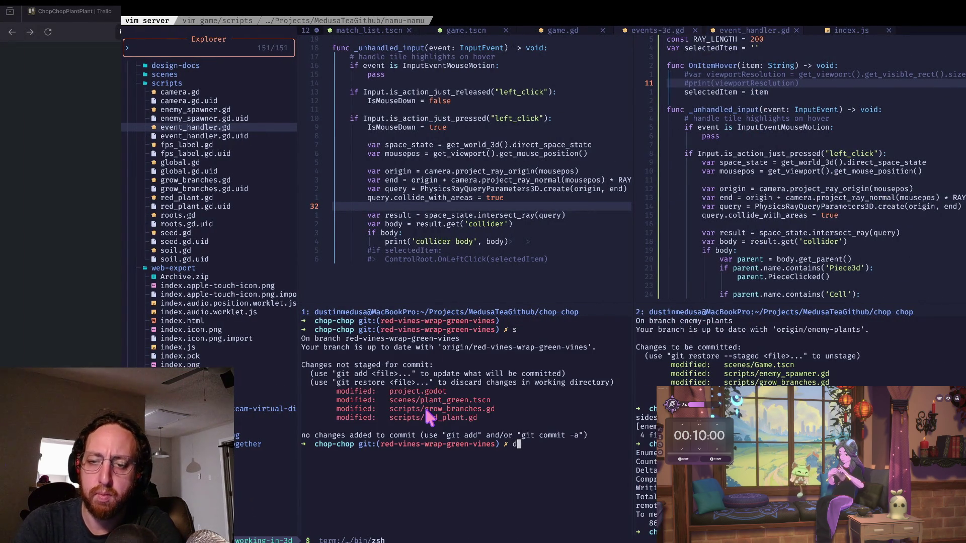
key(Return)
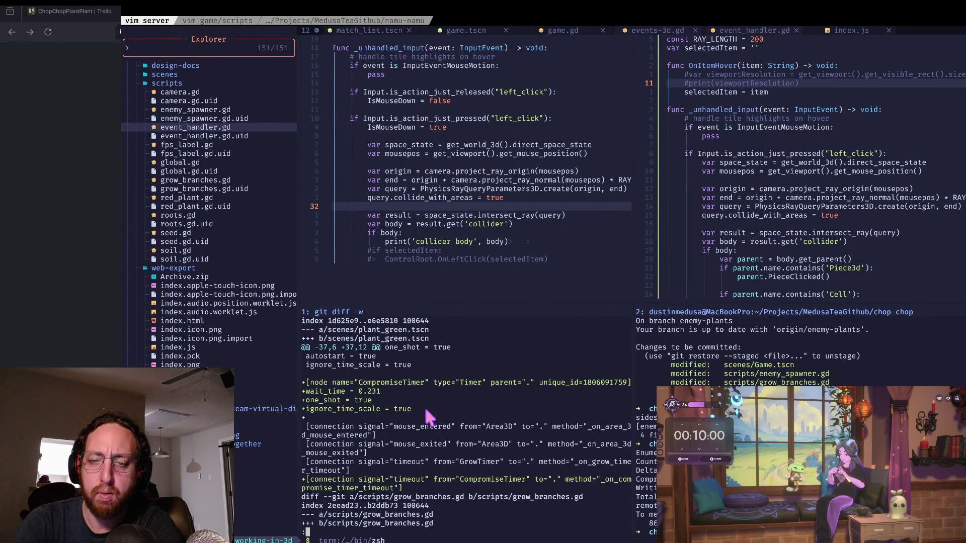
scroll(425, 406, down, 4)
scroll(425, 411, down, 10)
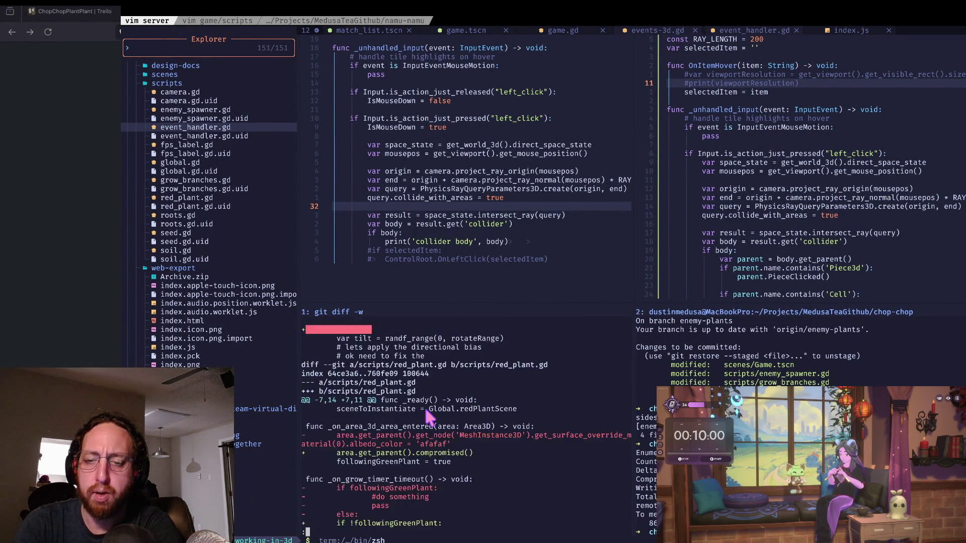
Stage all changes and commit with message "added compromised / infected / wrapped".
text(qa)
key(Return)
text(s)
key(Return)
text(git co)
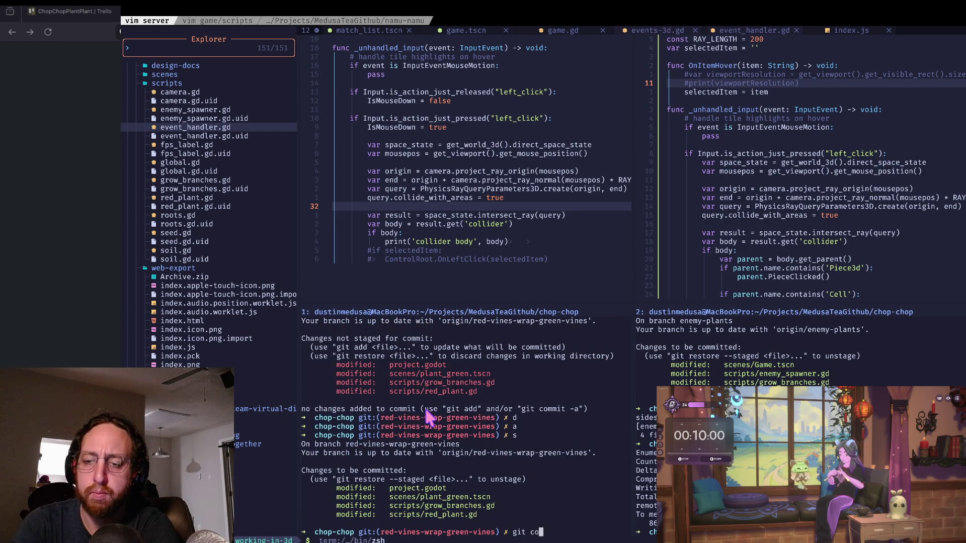
text(mmit -m "added )
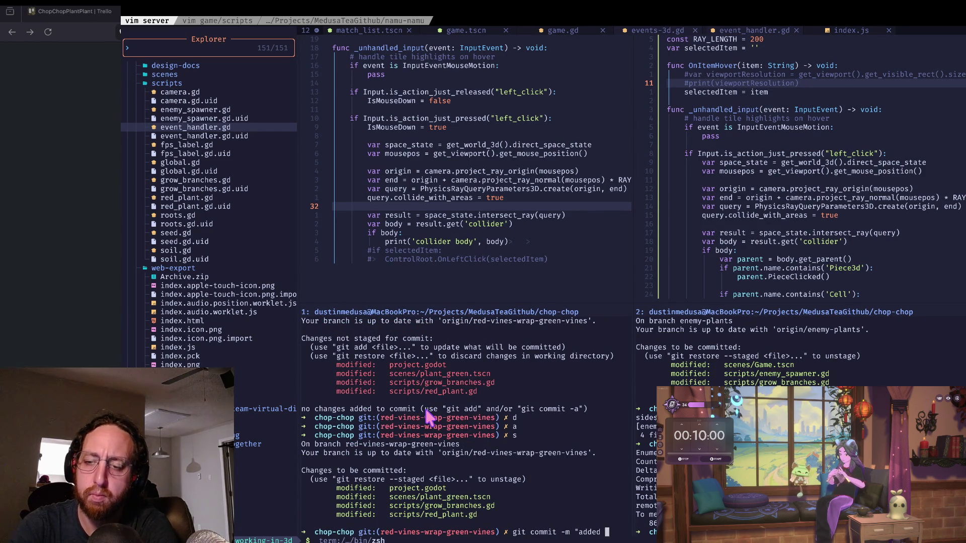
text(compromised / )
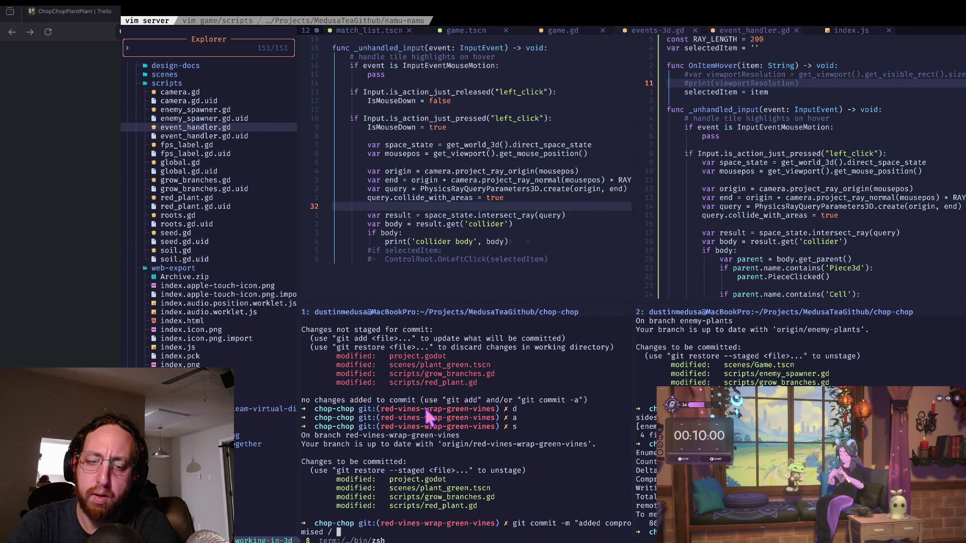
text(infected / wrapped)
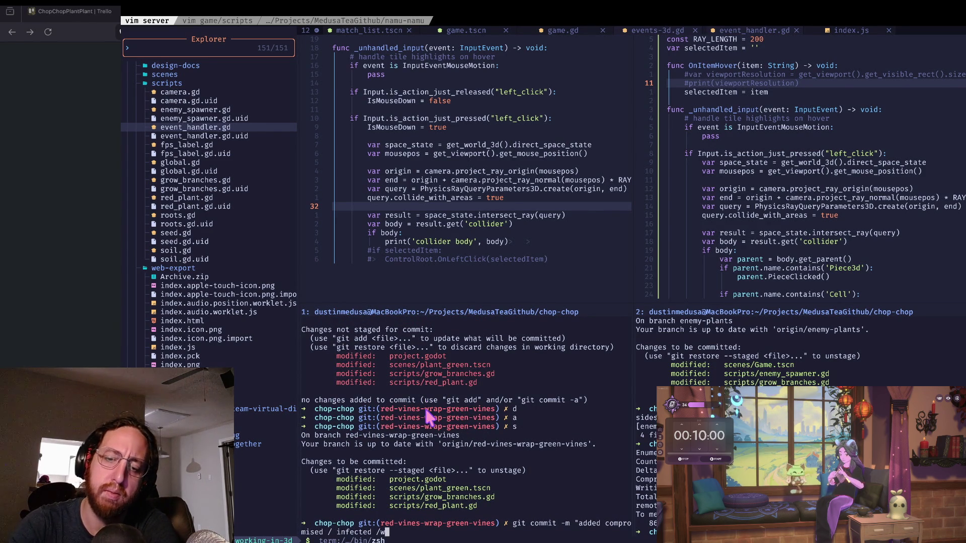
key(BackSpace)
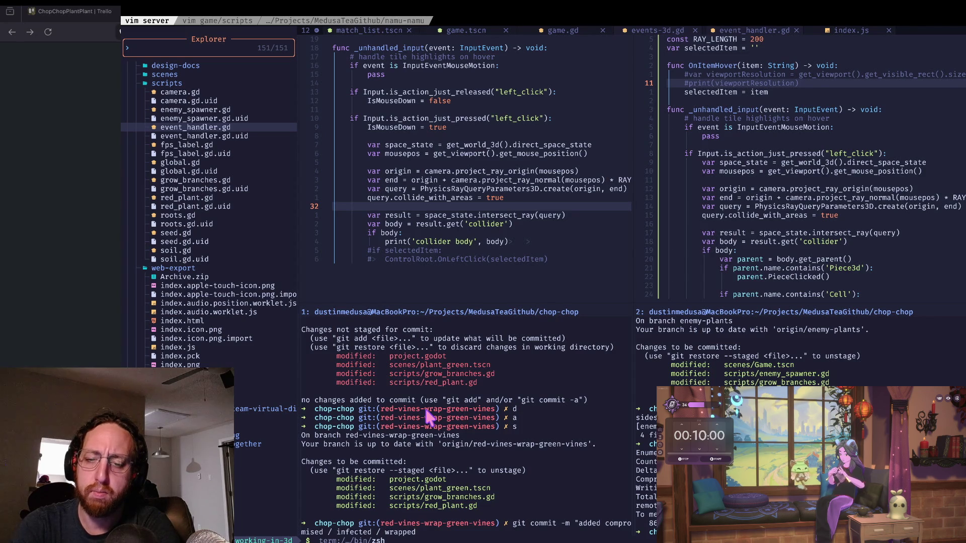
text(")
key(Return)
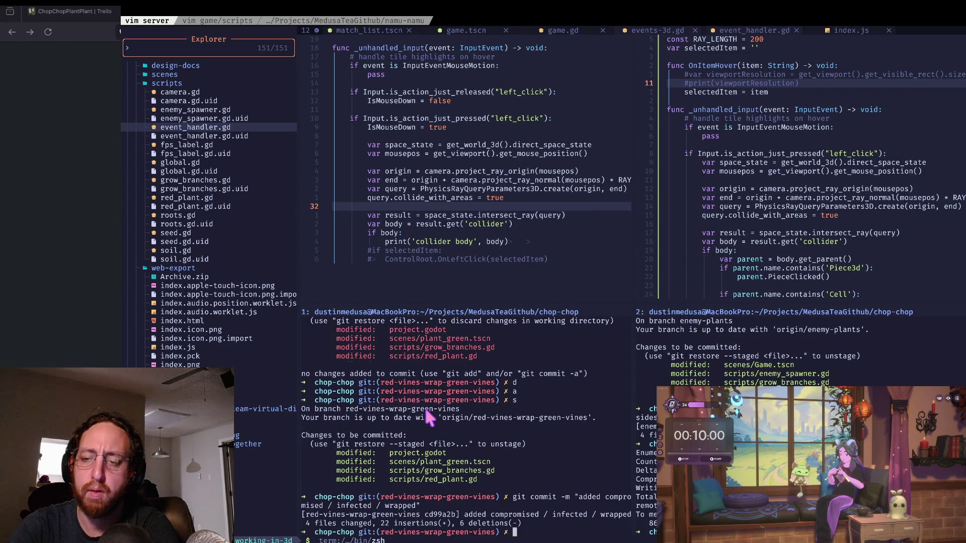
Push the commit to the remote branch and clear the terminal.
text(git push)
key(Return)
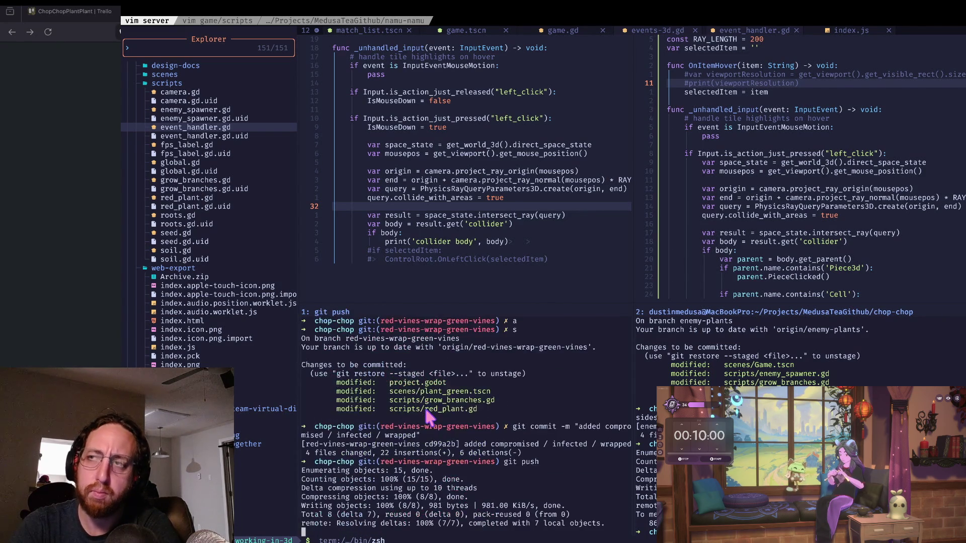
text(clear)
key(Return)
key(super+Tab)
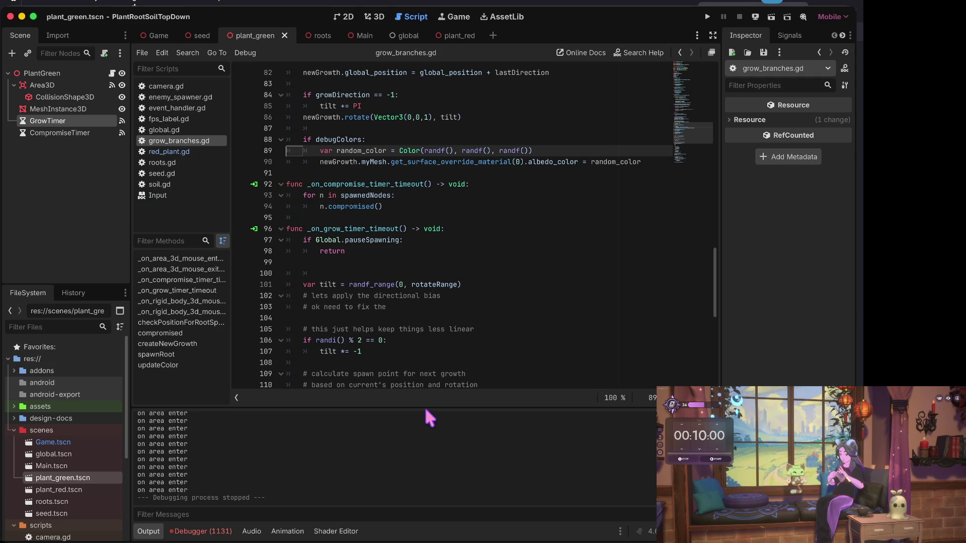
key(ctrl+Right)
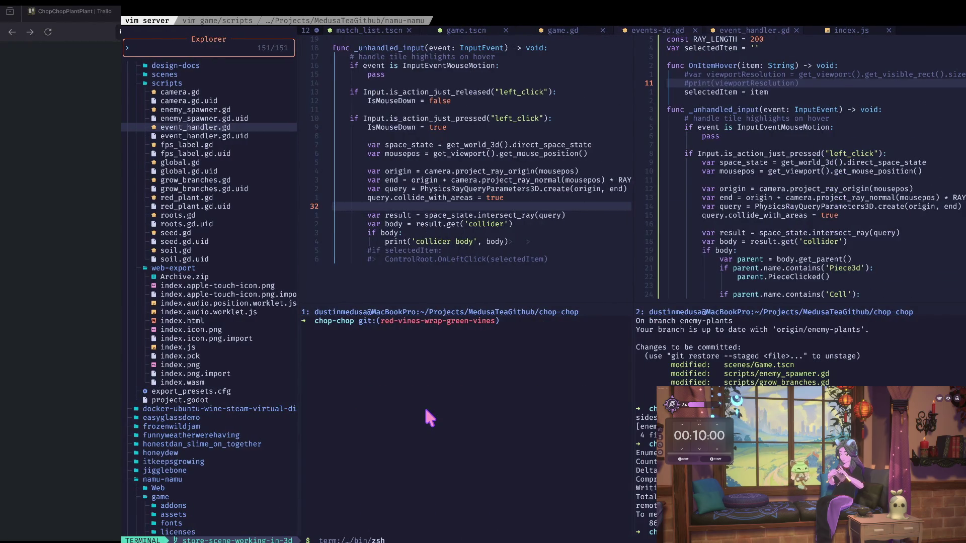
key(ctrl+Right)
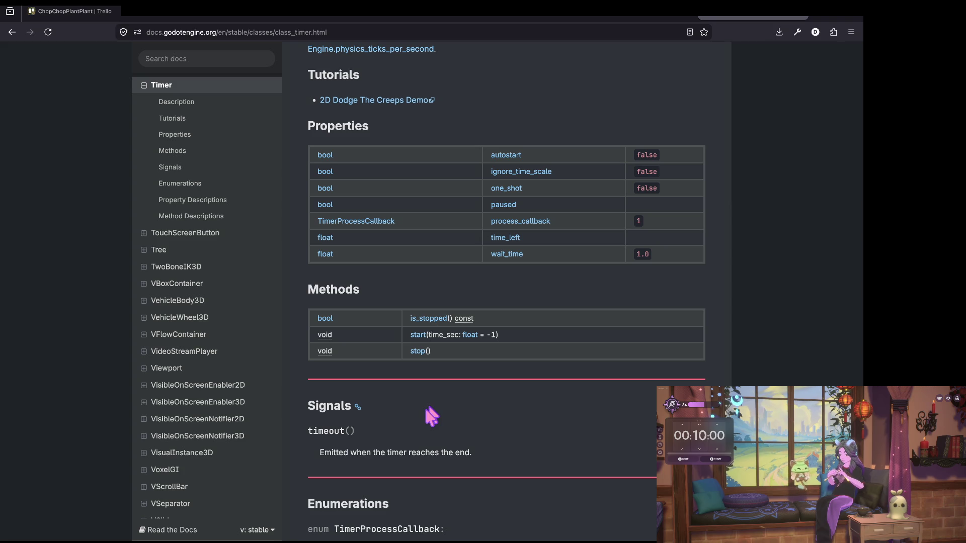
key(ctrl+Left)
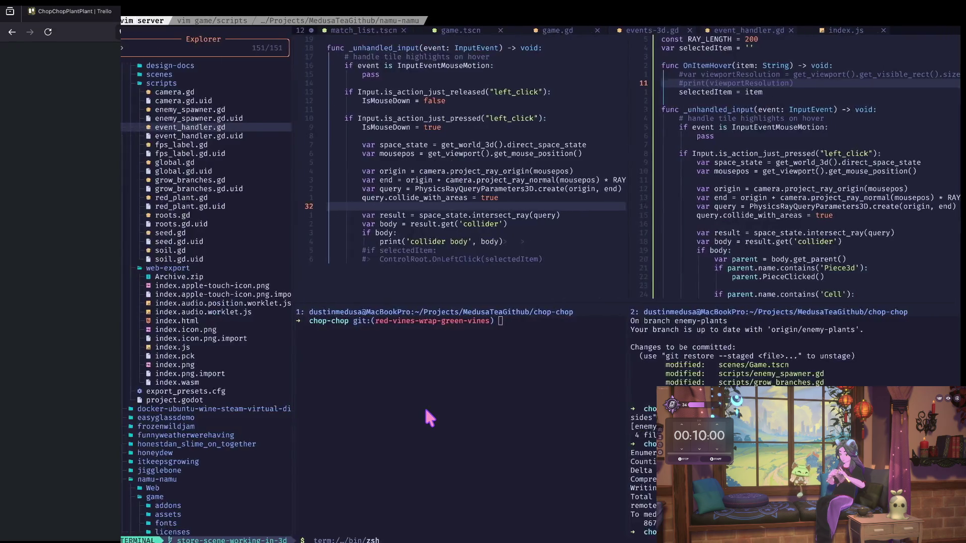
key(ctrl+Left)
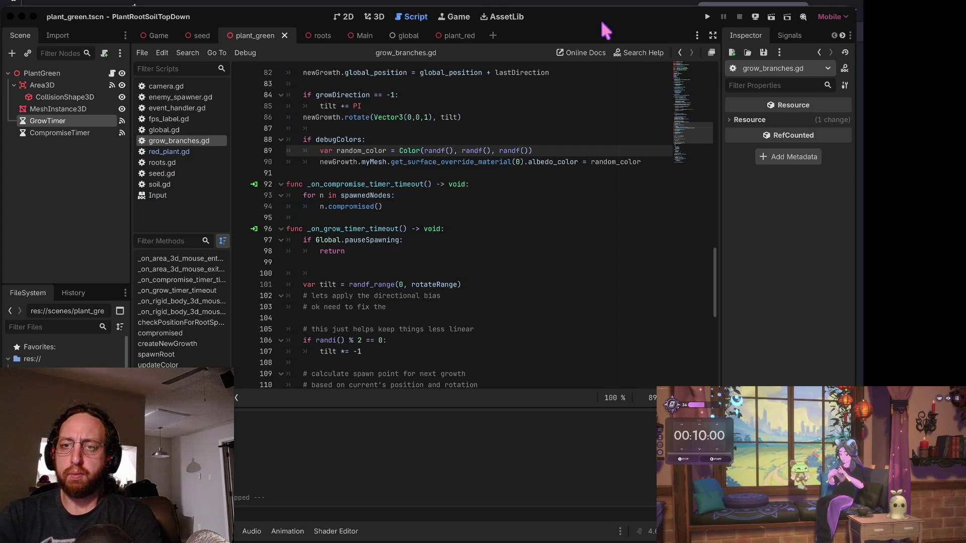
Test-run the game from the Godot editor, then stop it.
click(380, 26)
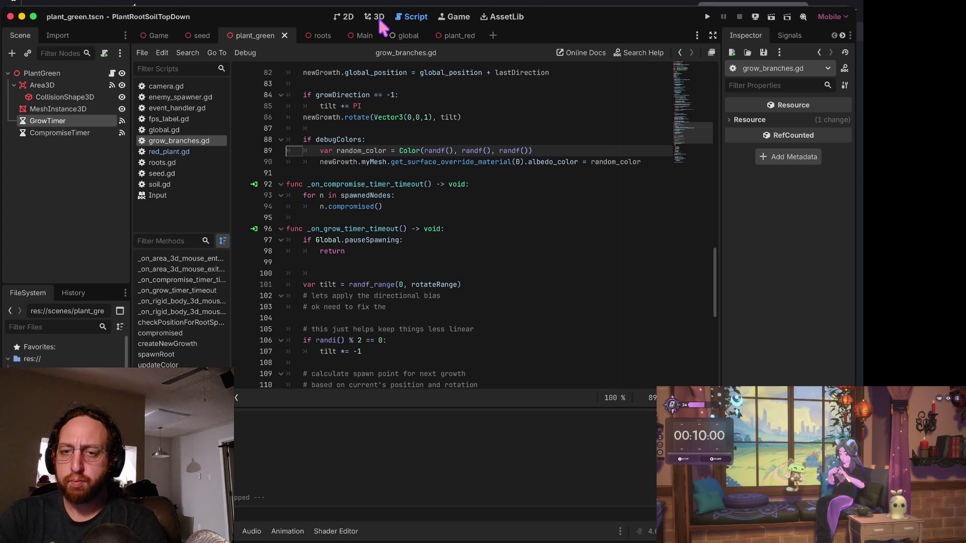
key(super+b)
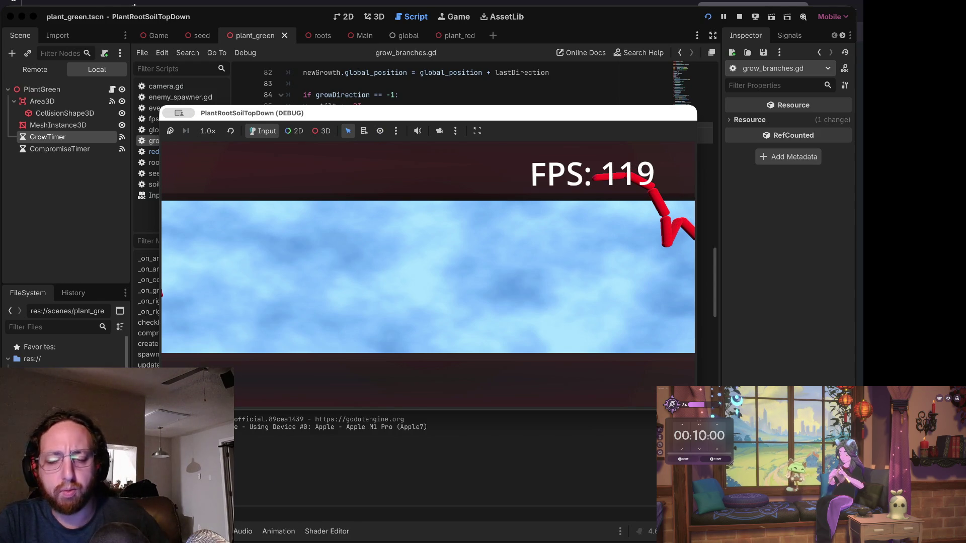
key(super+Tab)
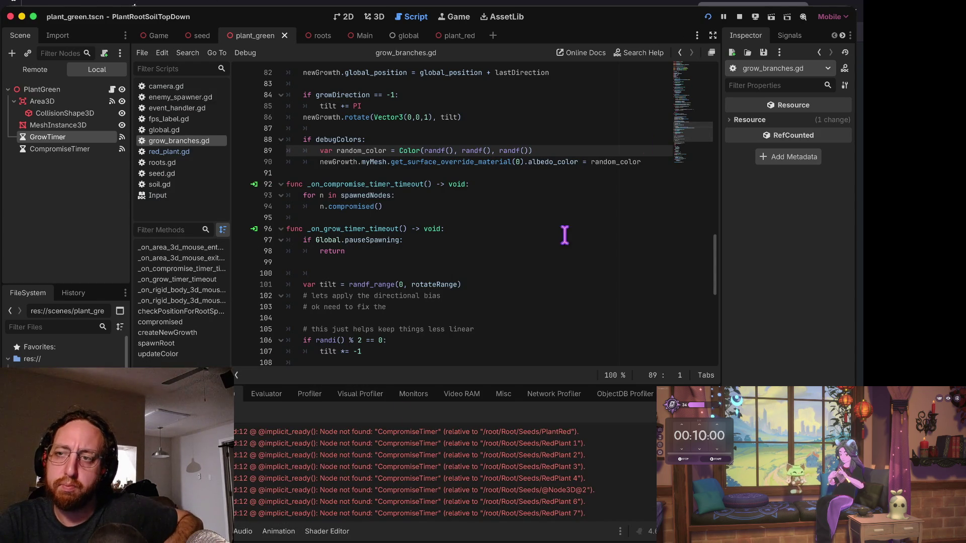
click(739, 17)
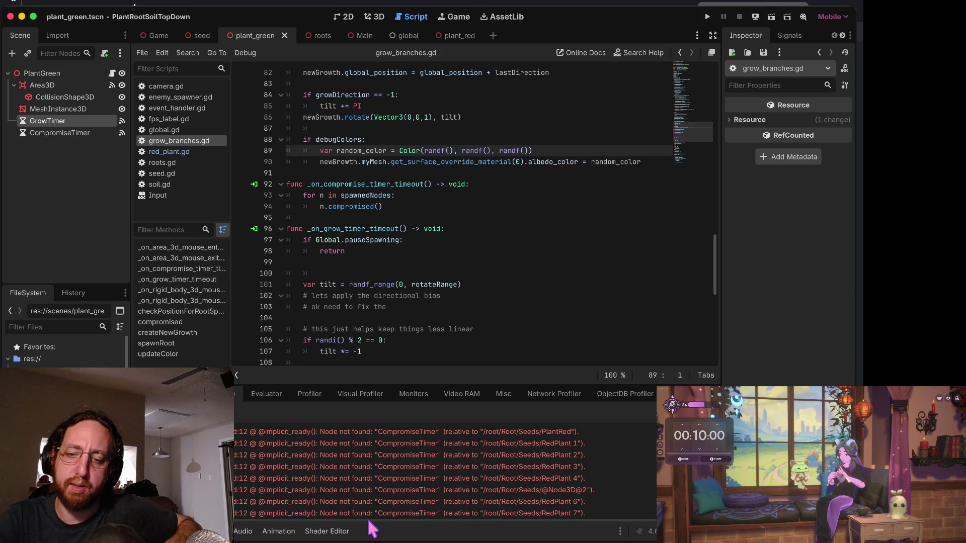
Expand the PlantRed CompromiseTimer error and jump to _on_spawn_timer_timeout in enemy_spawner.gd.
double_click(311, 476)
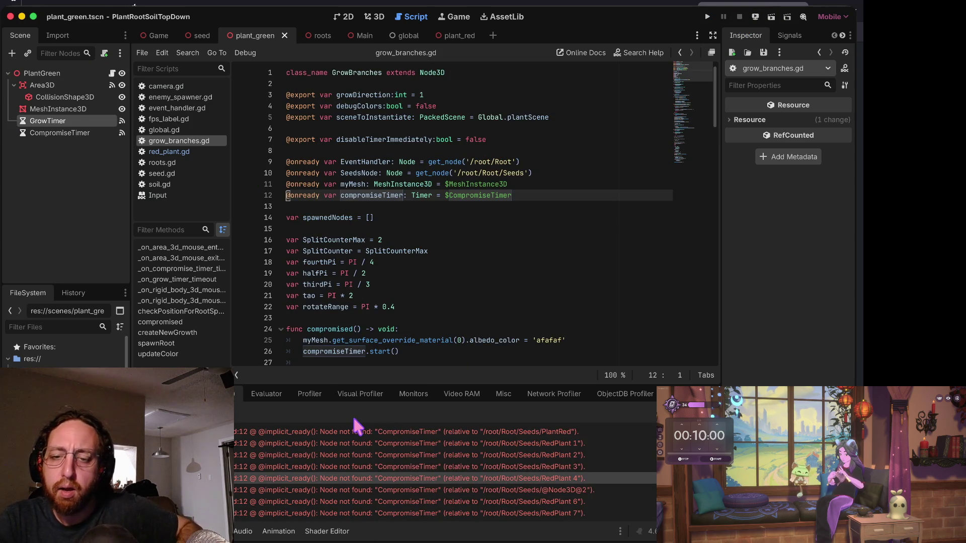
click(348, 432)
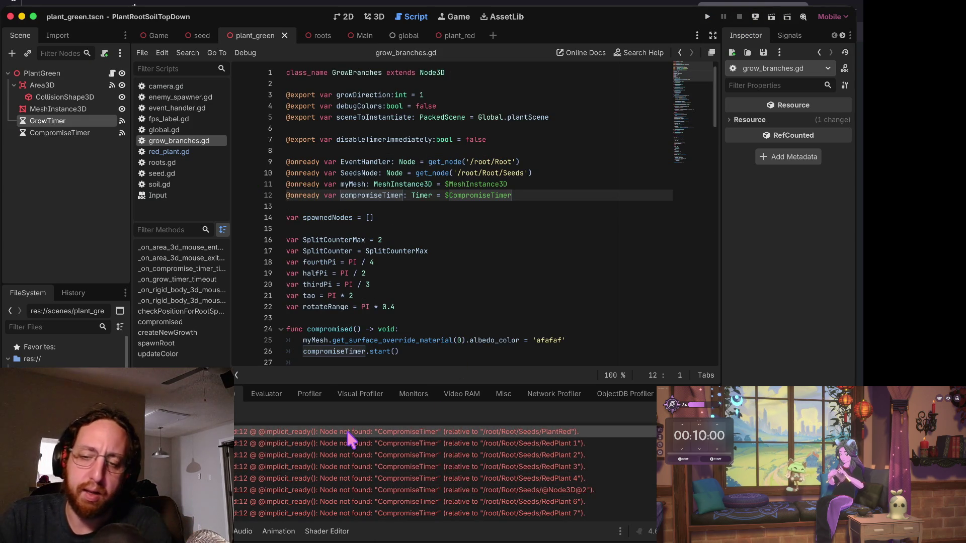
double_click(352, 431)
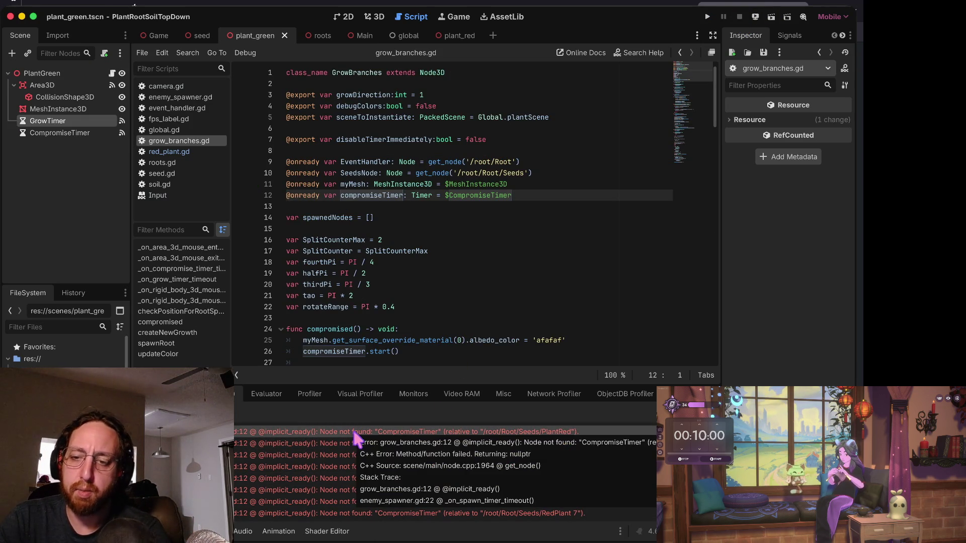
double_click(374, 432)
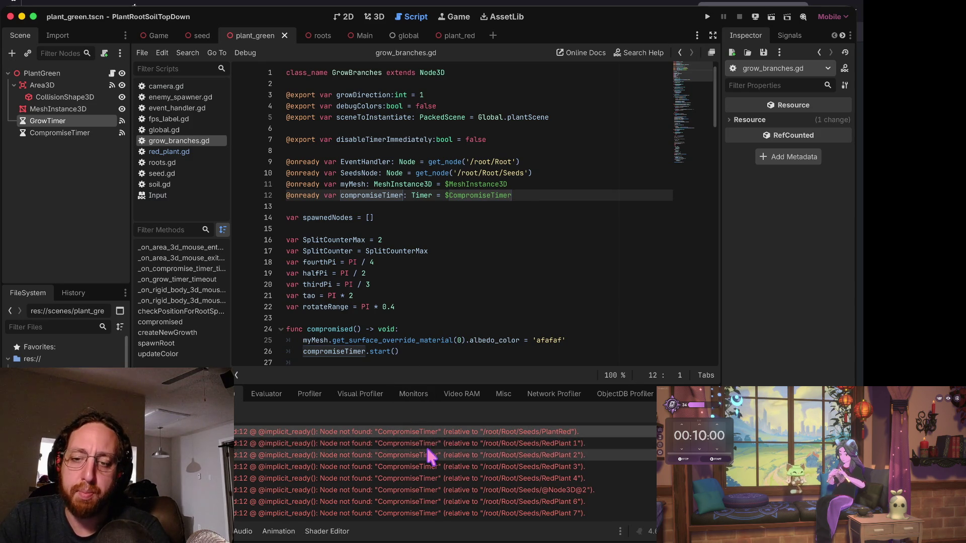
mouse_move(428, 446)
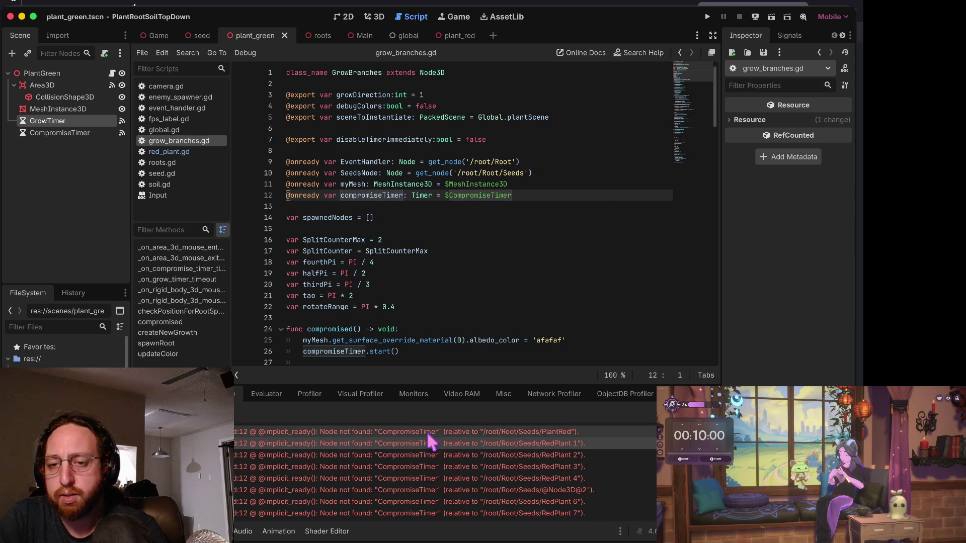
double_click(445, 432)
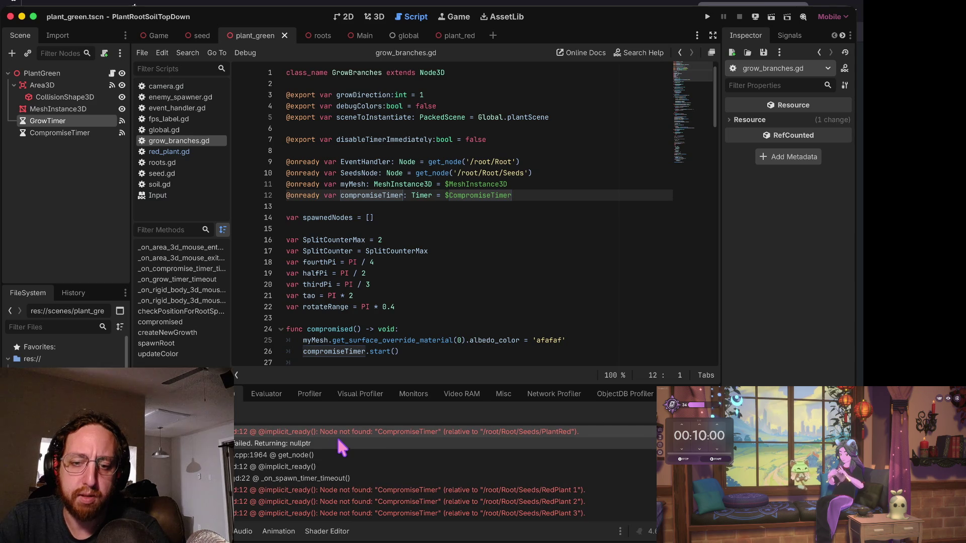
mouse_move(333, 437)
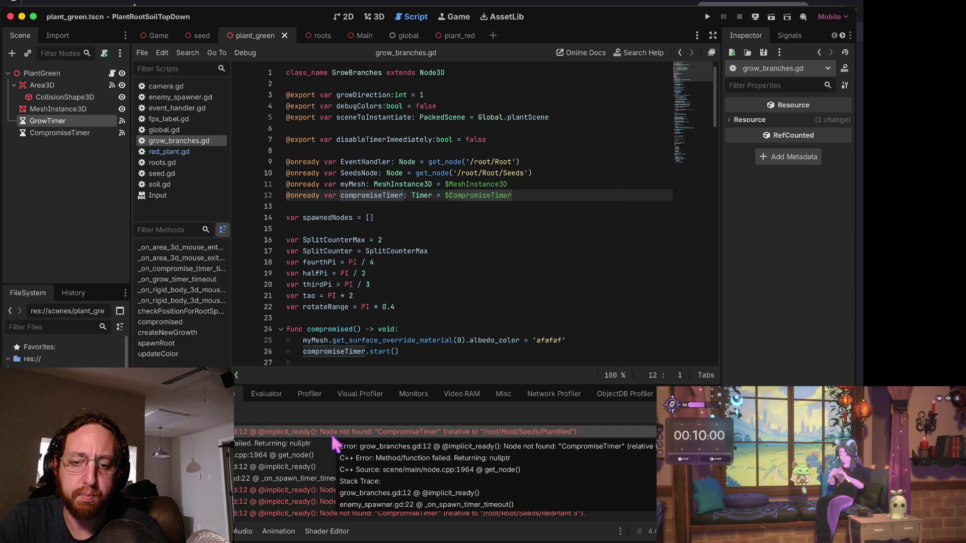
click(330, 480)
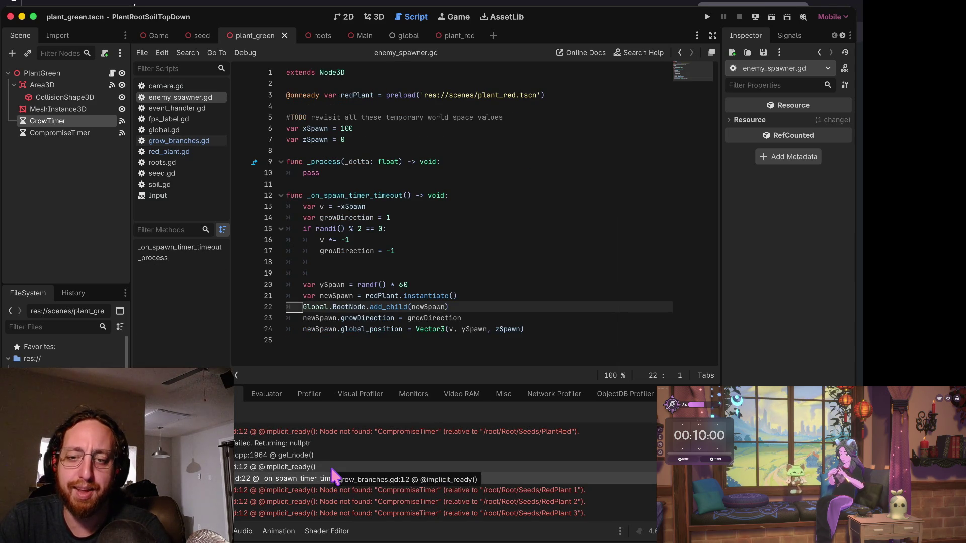
Follow the Debugger stack to grow_branches.gd line 12 and inspect the compromiseTimer lookup and GrowBranches class line.
click(331, 468)
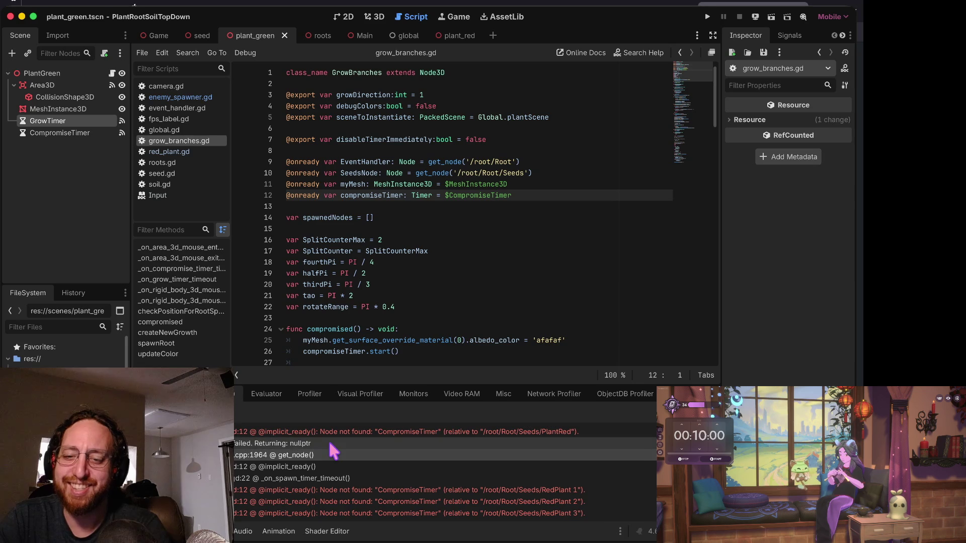
click(331, 477)
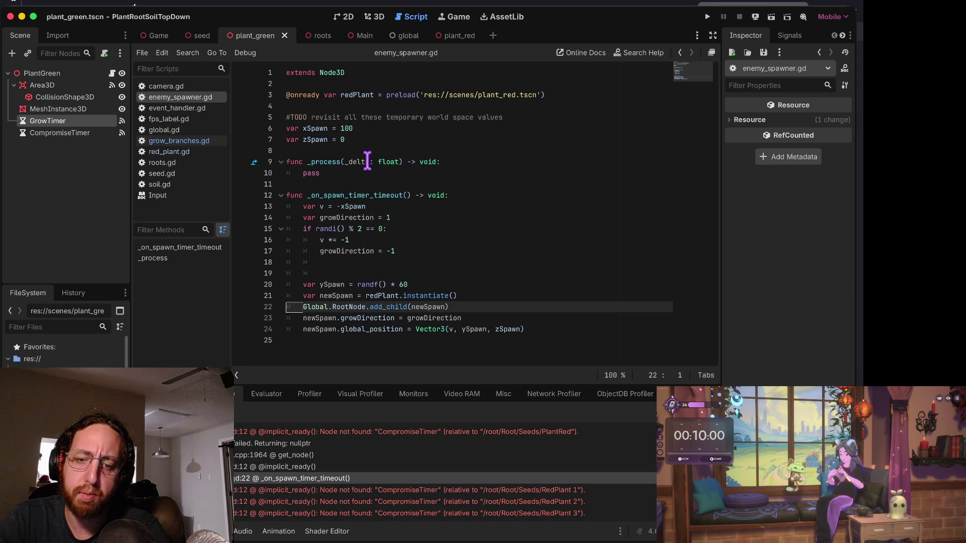
click(297, 466)
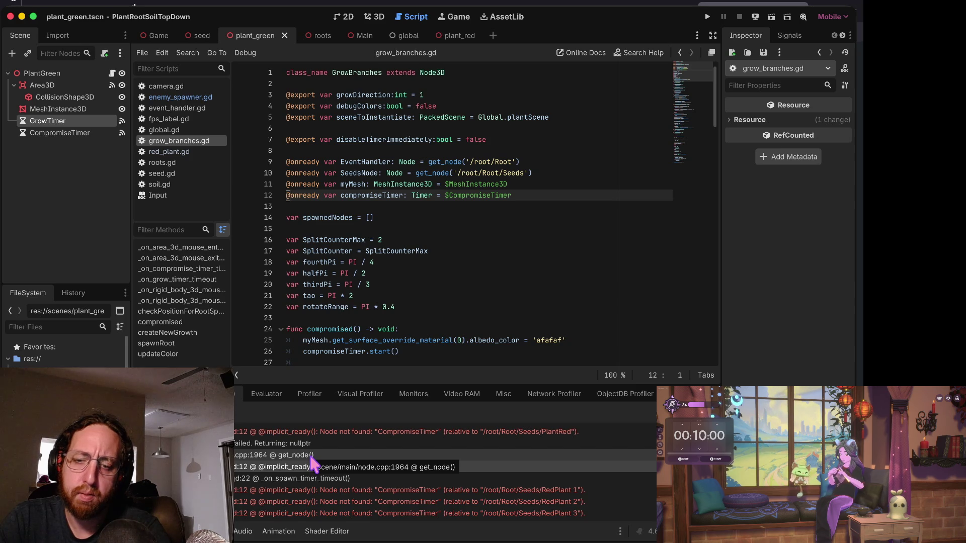
click(412, 195)
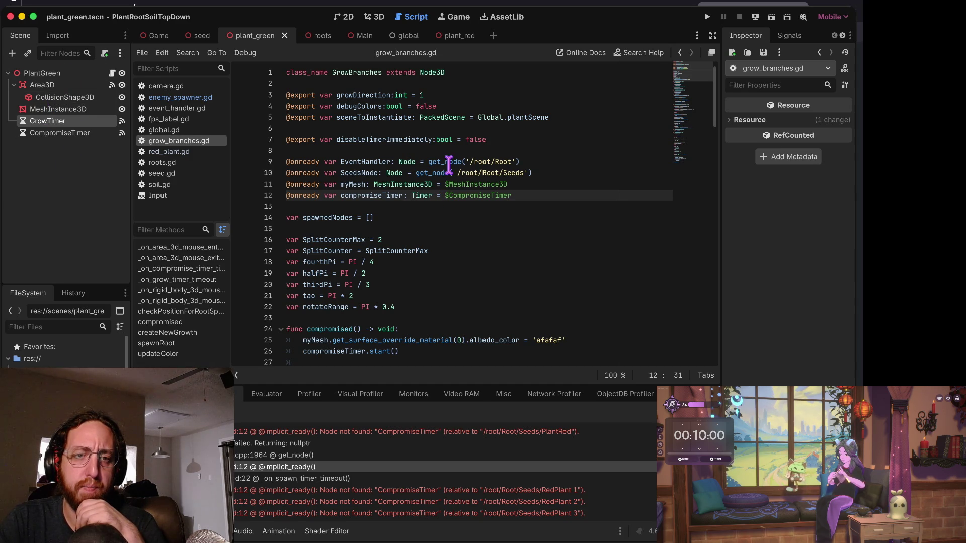
drag(335, 73, 442, 74)
click(351, 74)
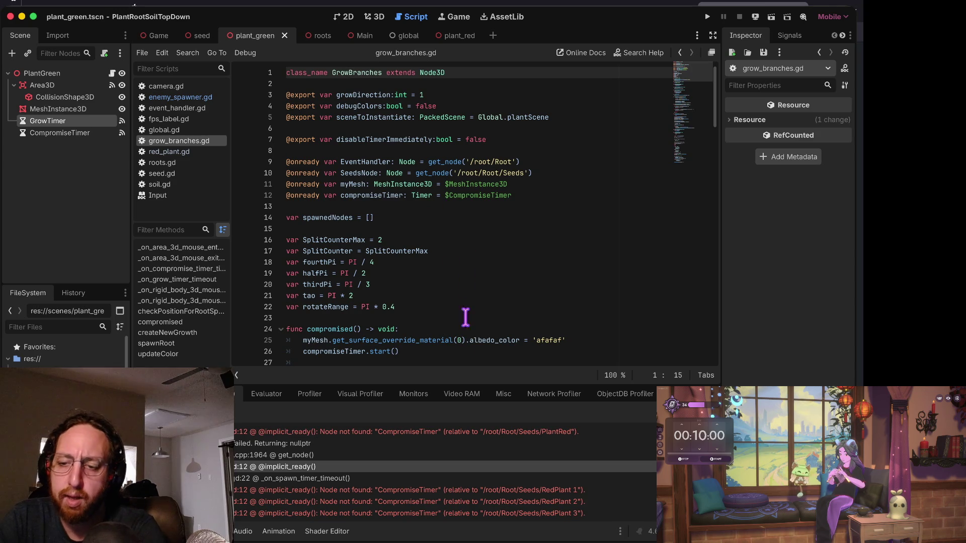
scroll(483, 478, down, 10)
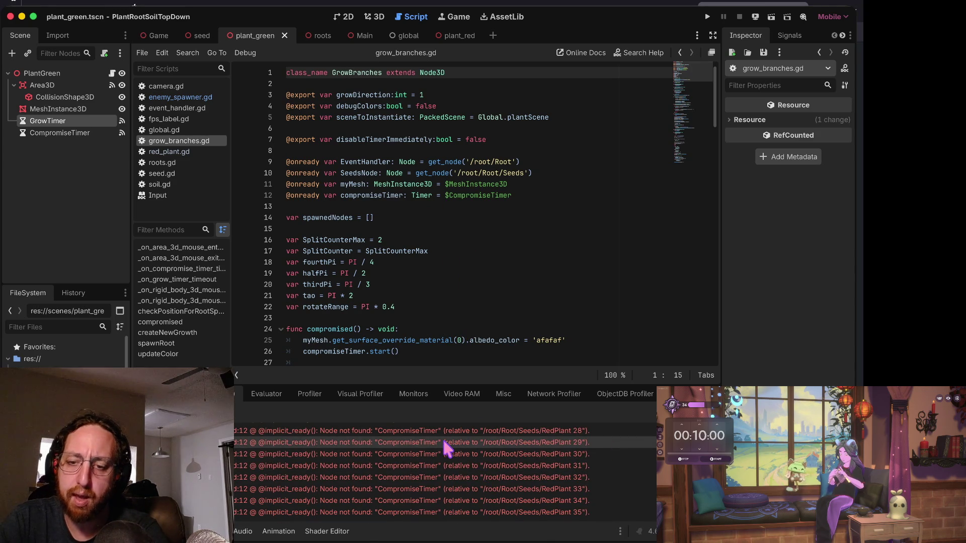
Open red_plant.gd in the script editor and reveal it in the FileSystem dock.
scroll(444, 445, up, 8)
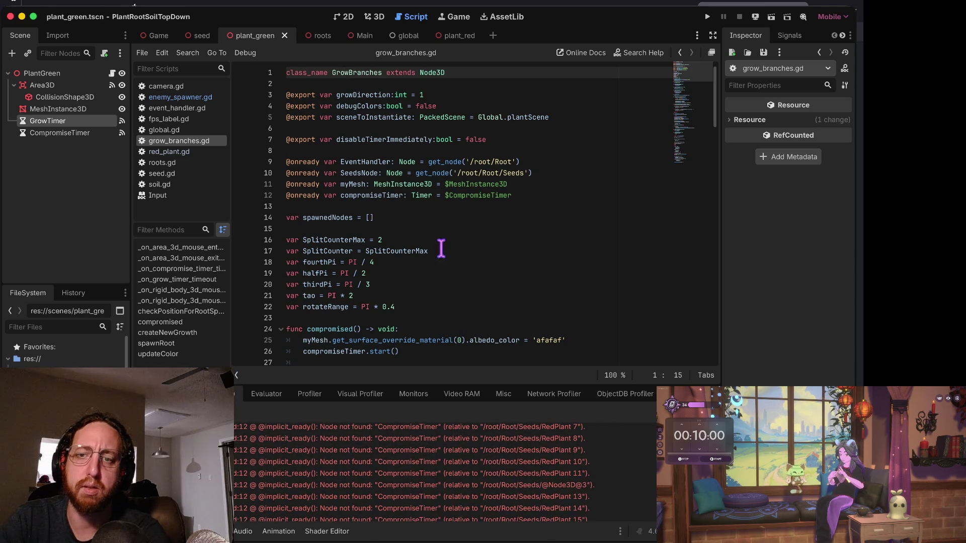
click(391, 195)
key(Down)
key(Down)
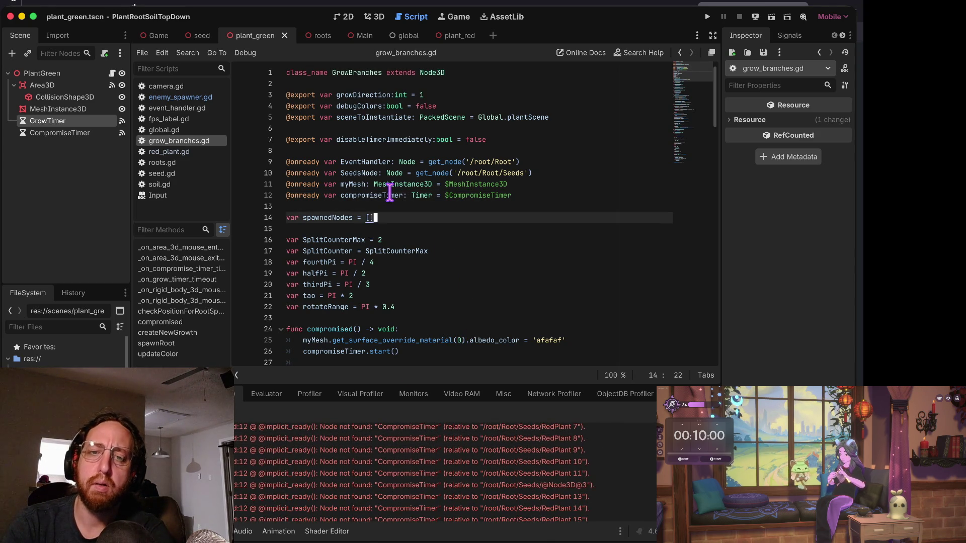
key(Up)
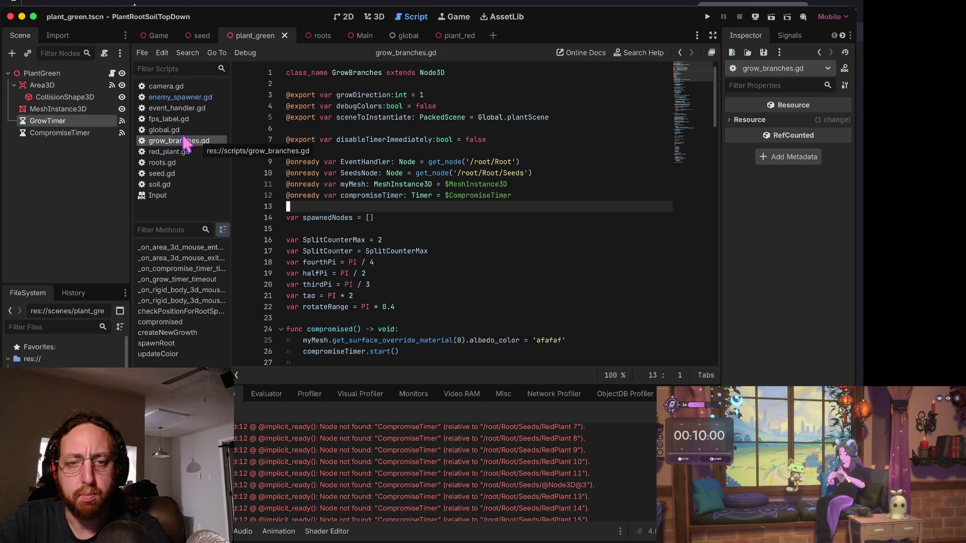
click(163, 151)
right_click(162, 150)
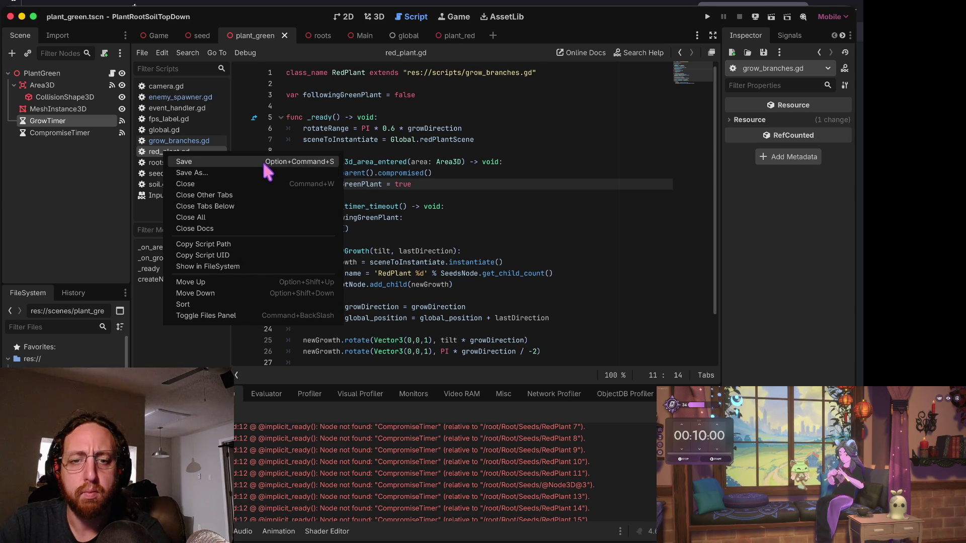
click(208, 266)
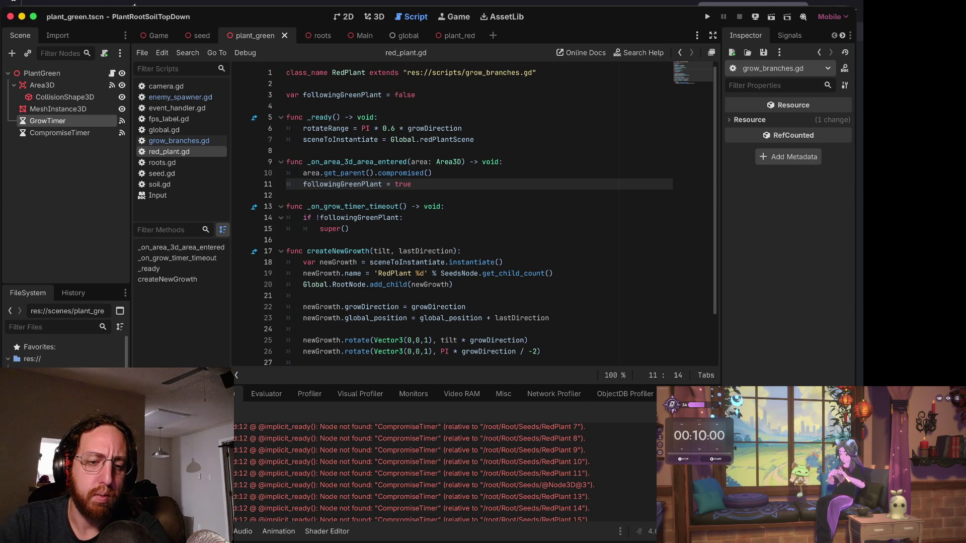
Create a new script named green_plant.gd in the scripts folder.
right_click(50, 363)
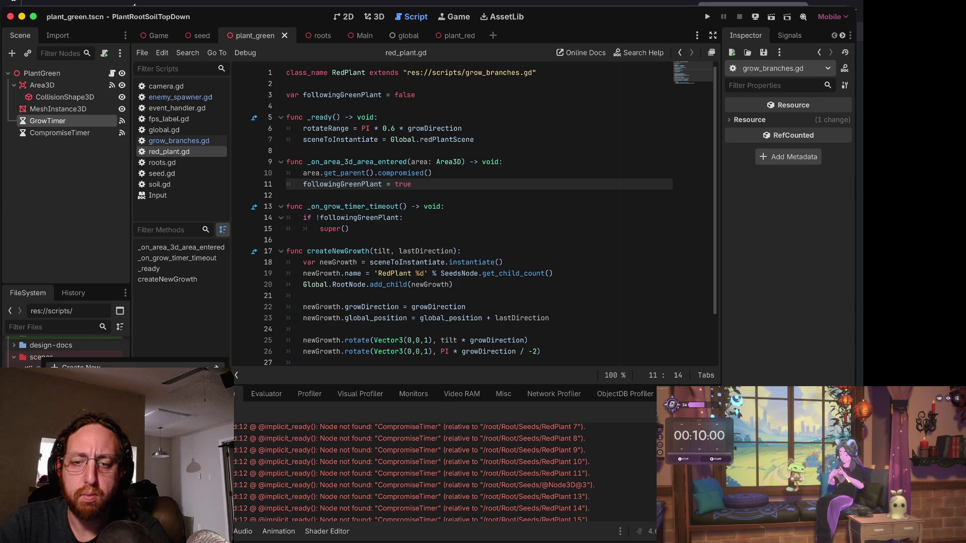
mouse_move(216, 367)
click(262, 391)
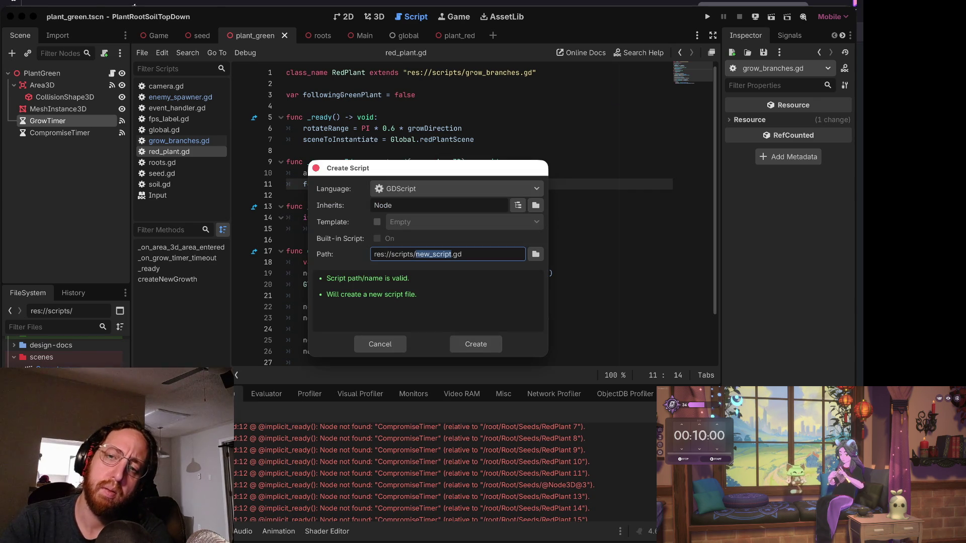
key(BackSpace)
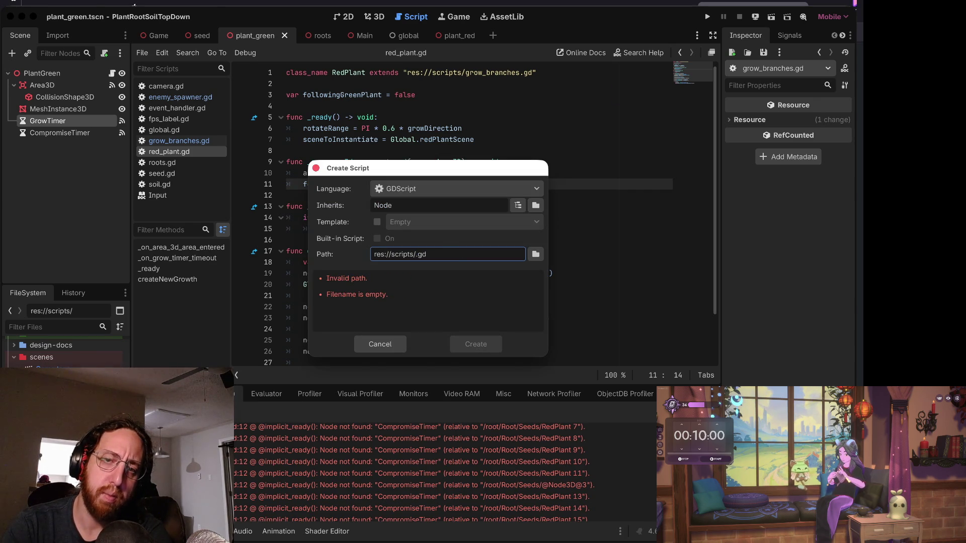
text(green_plant)
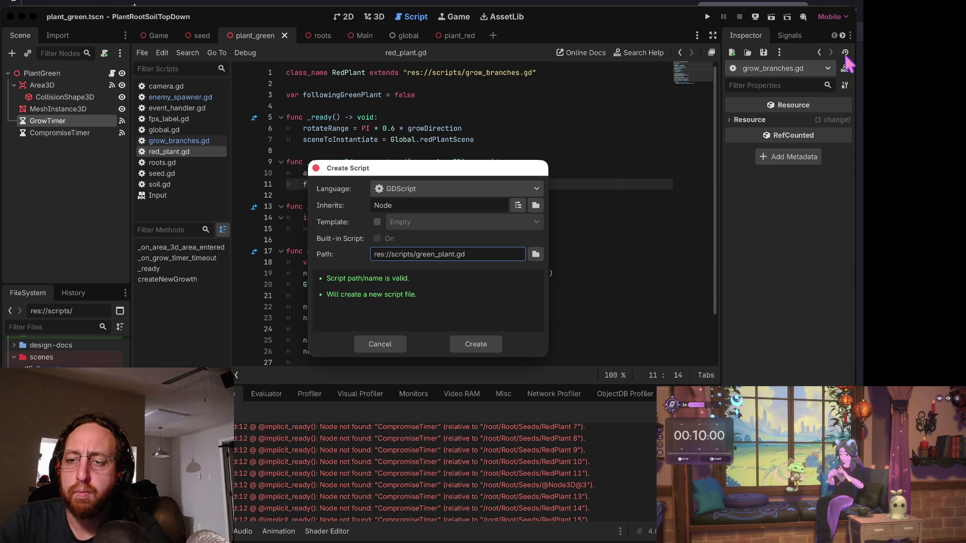
click(492, 342)
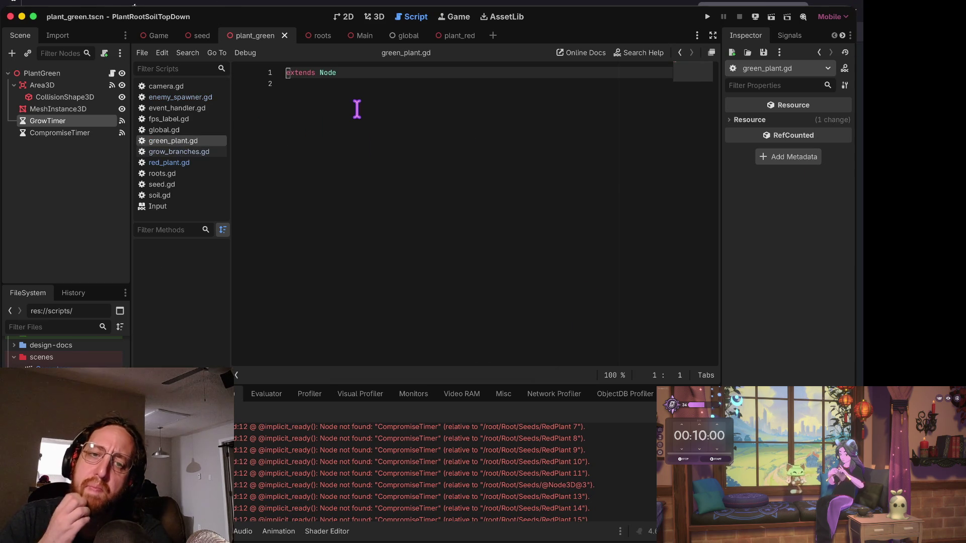
Copy roots.gd's class_name GrowingRoots header and paste it over green_plant.gd's 'extends Node' line.
click(186, 173)
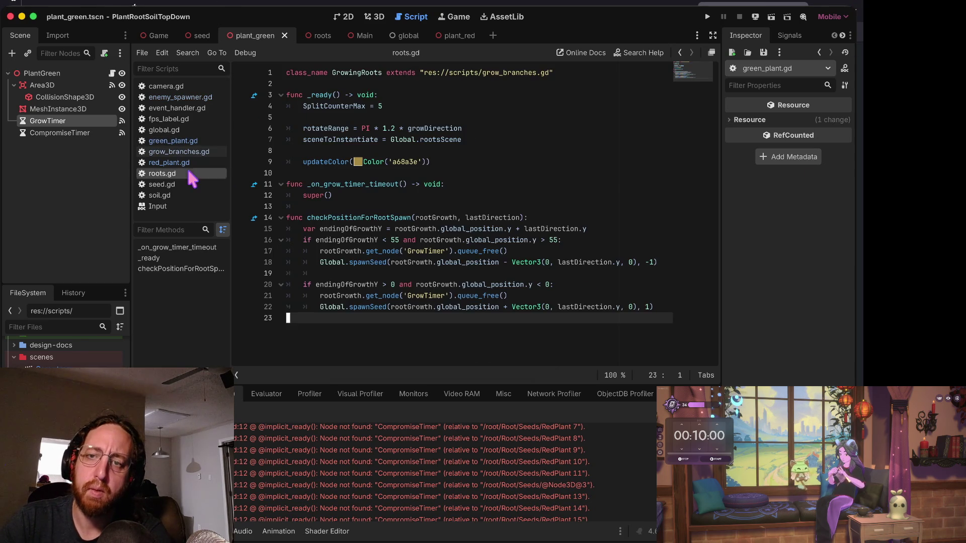
click(374, 82)
key(shift+Up)
key(ctrl+c)
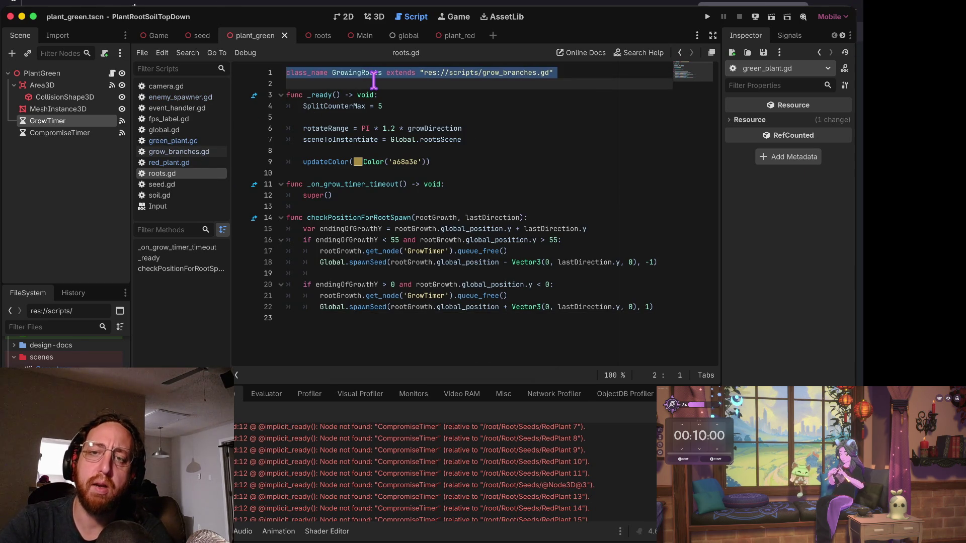
click(373, 81)
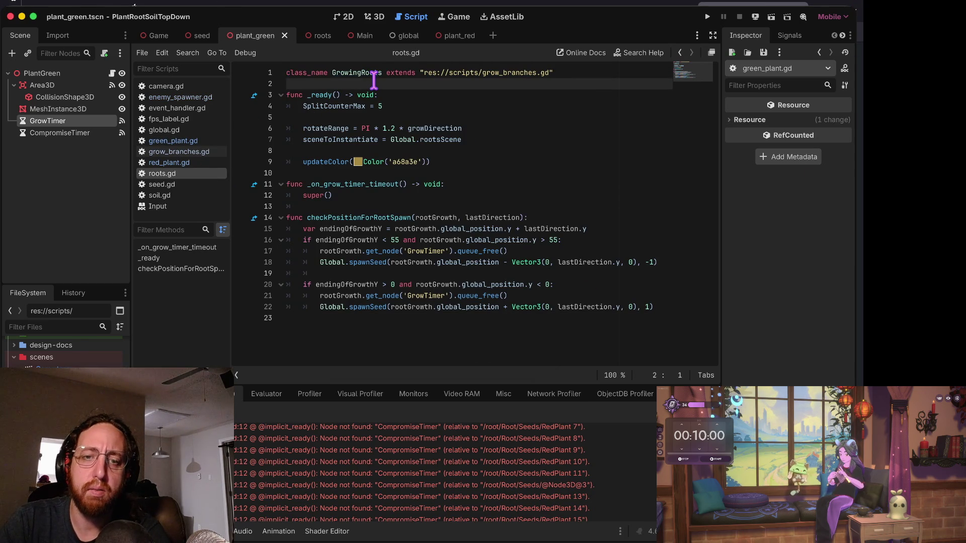
click(184, 143)
key(ctrl+a)
key(ctrl+v)
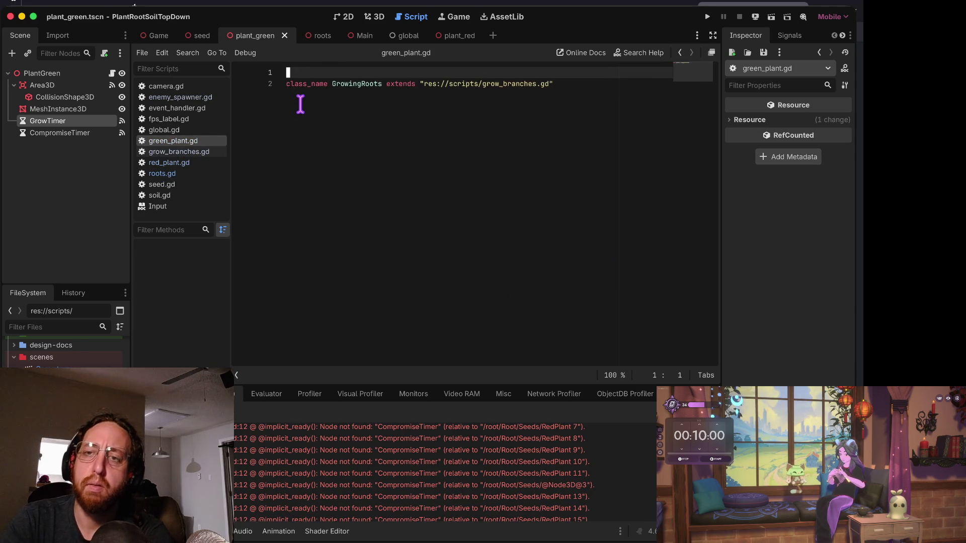
key(Delete)
key(Return)
key(Return)
key(Return)
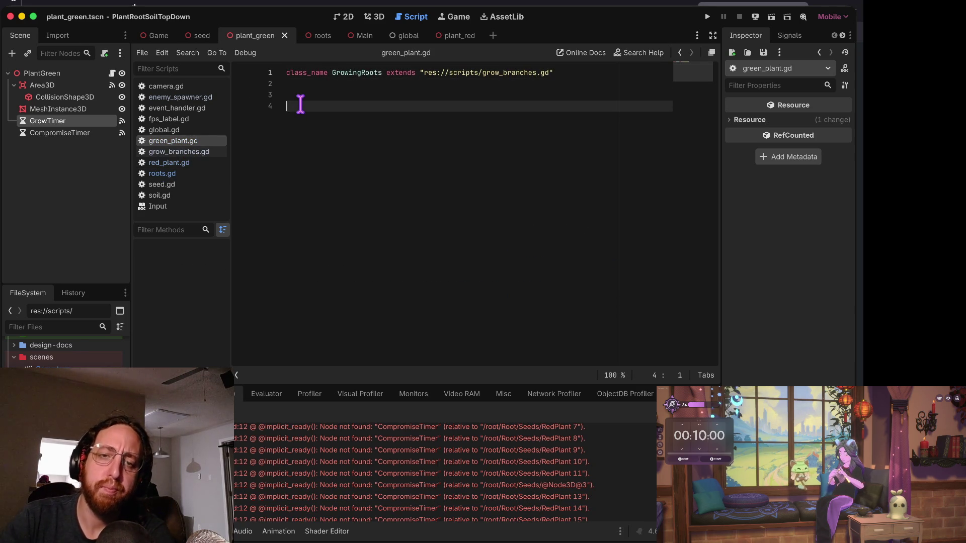
click(181, 173)
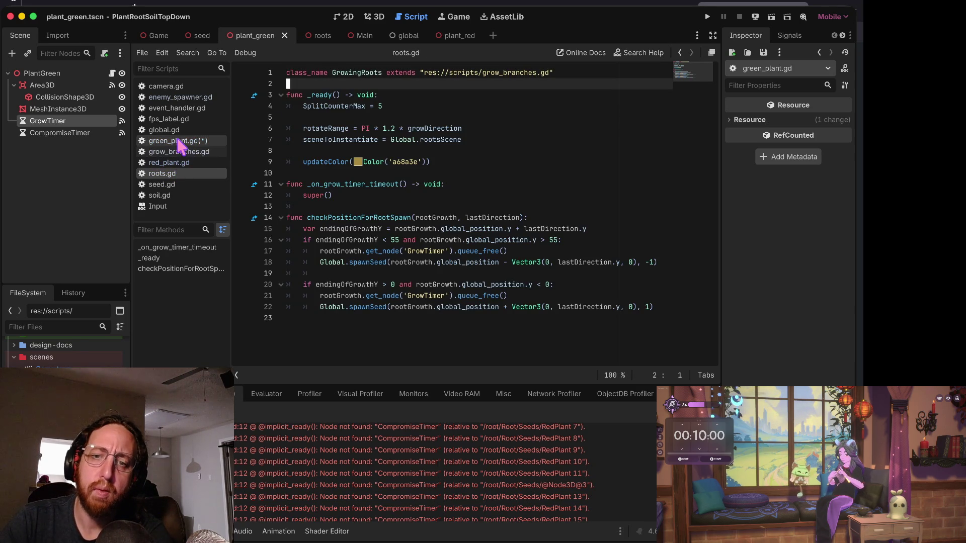
click(174, 141)
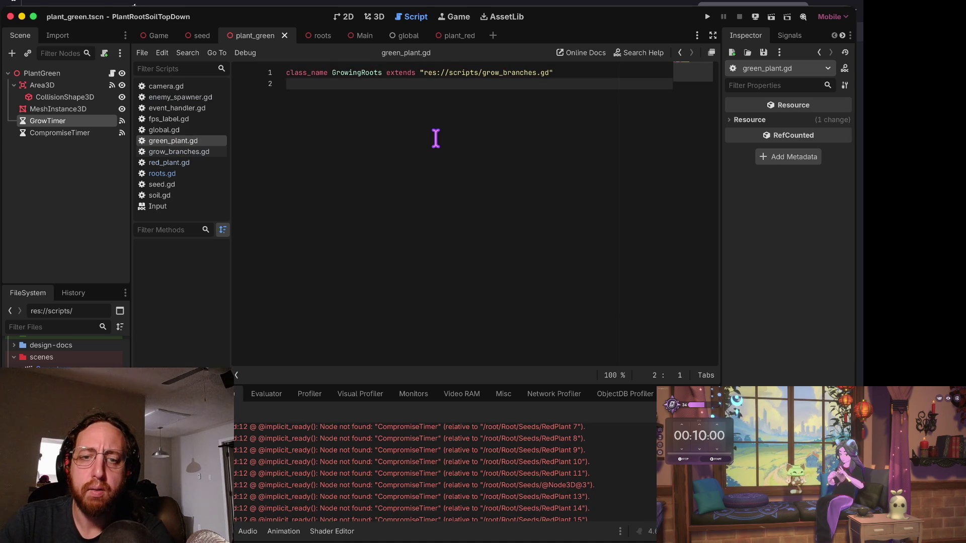
click(173, 153)
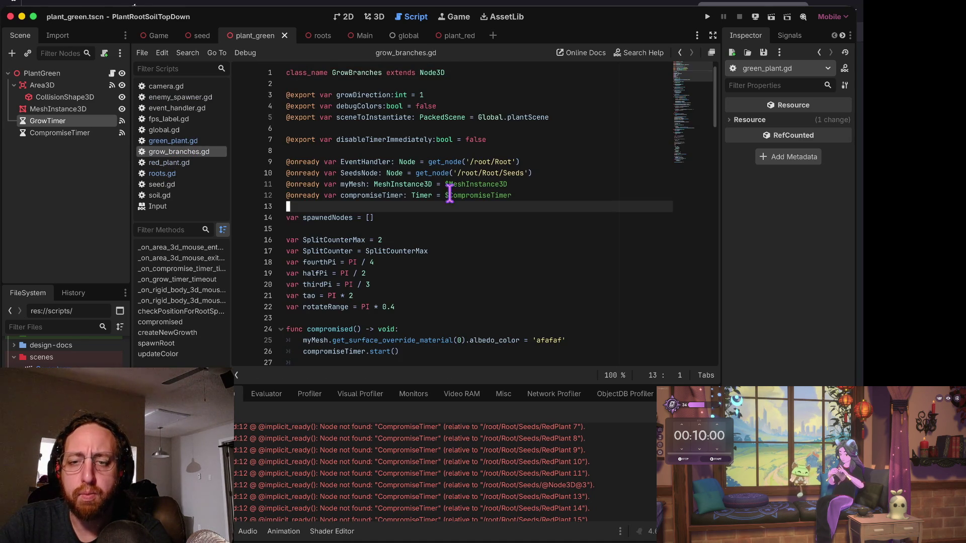
scroll(402, 236, down, 4)
scroll(345, 201, up, 1)
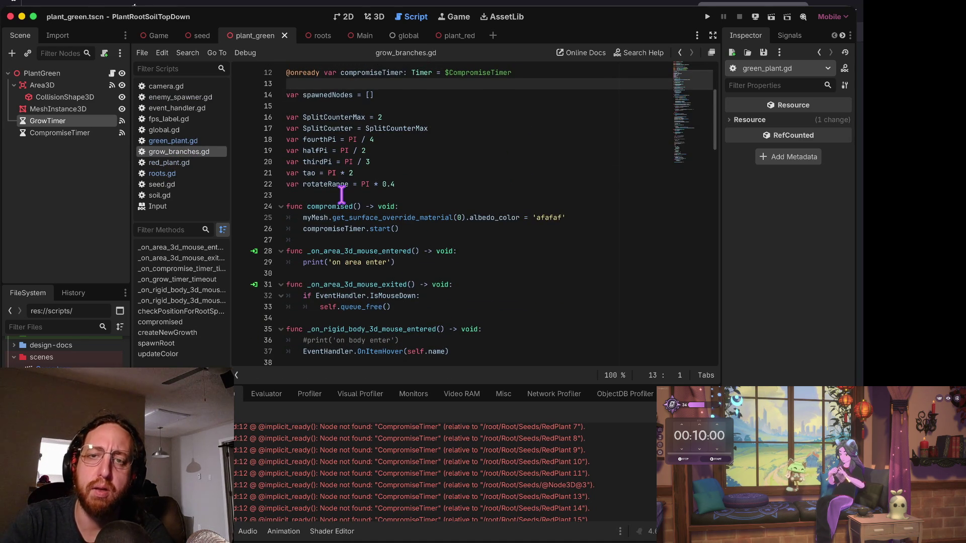
key(Up)
key(ctrl+x)
key(Down)
key(Down)
key(Down)
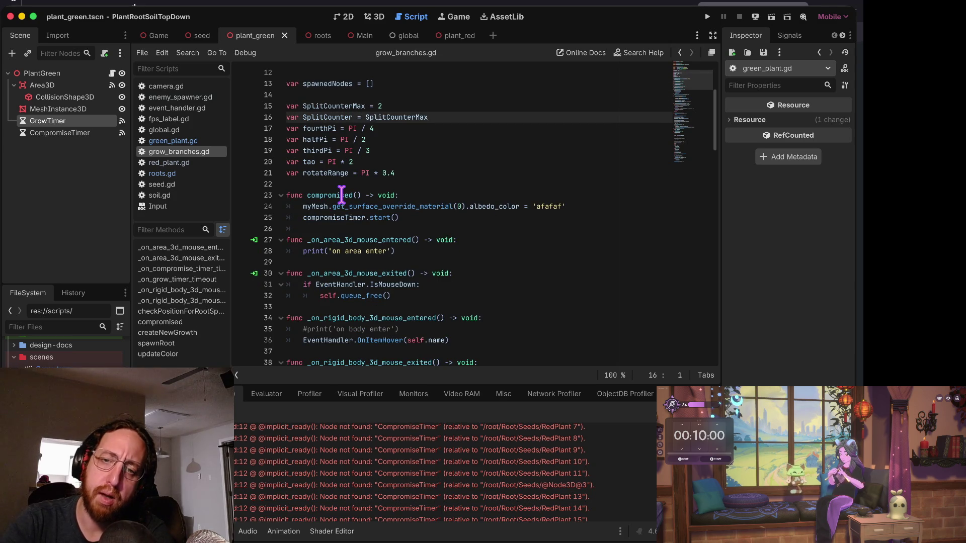
key(Down)
key(Down)
key(Down)
key(ctrl+v)
key(Up)
key(shift+Down)
key(shift+Down)
key(shift+Down)
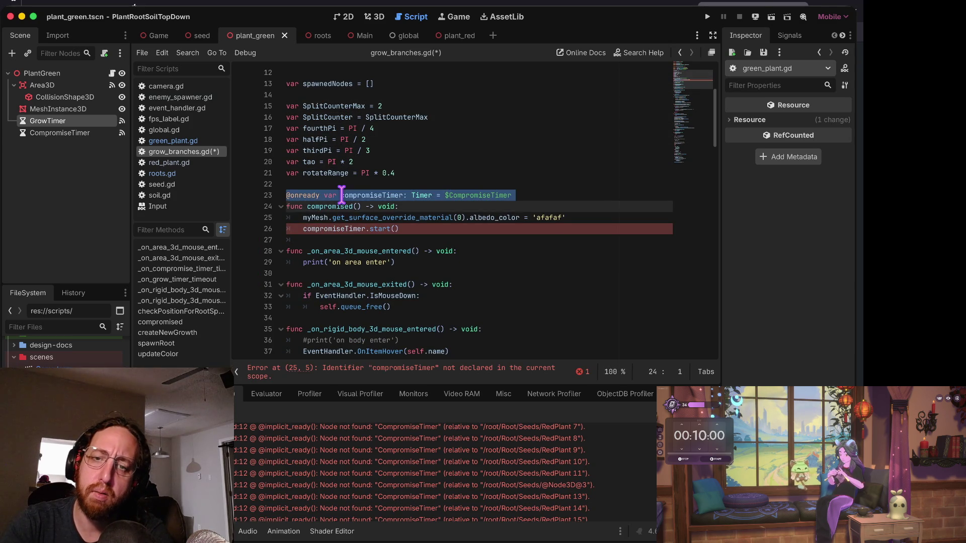
key(ctrl+x)
key(ctrl+s)
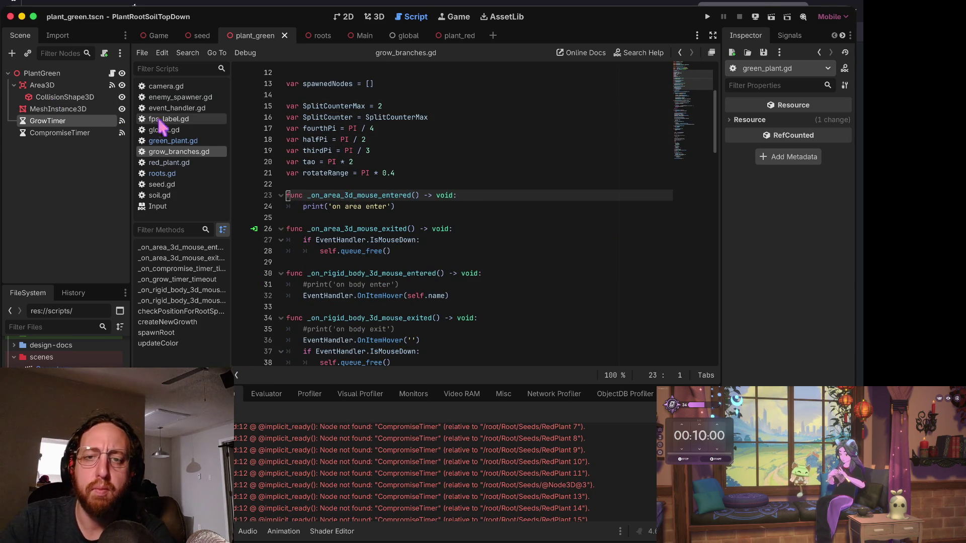
Paste compromiseTimer and compromised() into green_plant.gd, tidy the blank lines, and run the project.
click(161, 142)
key(Return)
key(ctrl+v)
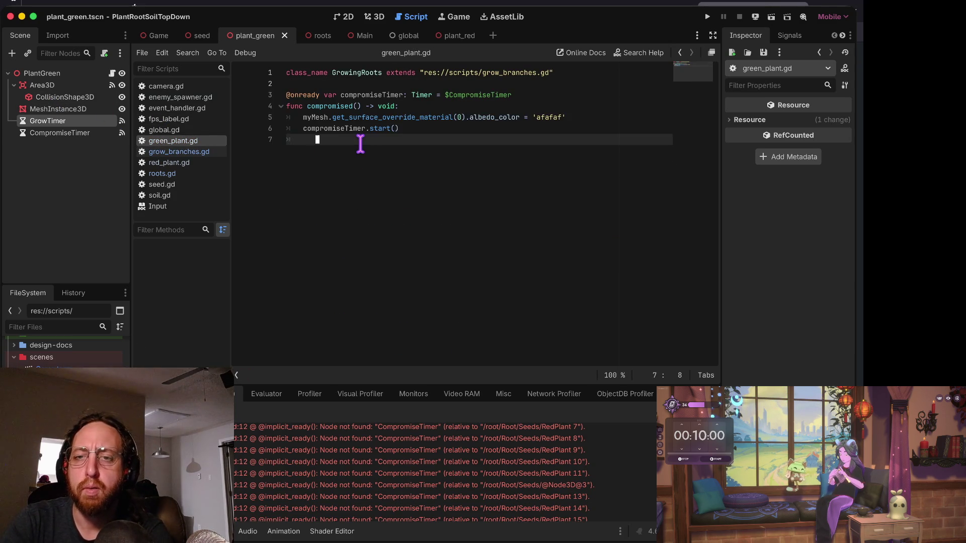
key(Up)
key(Up)
key(Up)
key(Return)
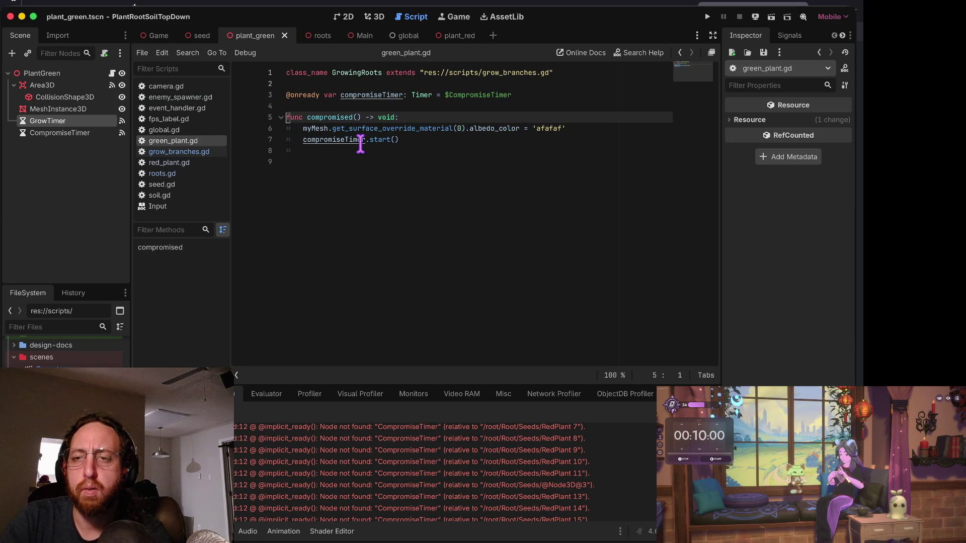
click(440, 214)
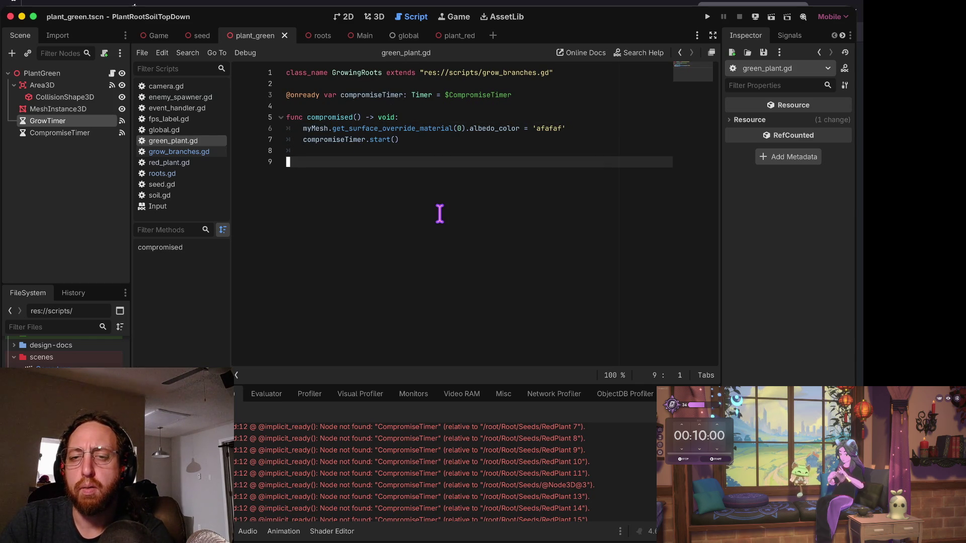
key(BackSpace)
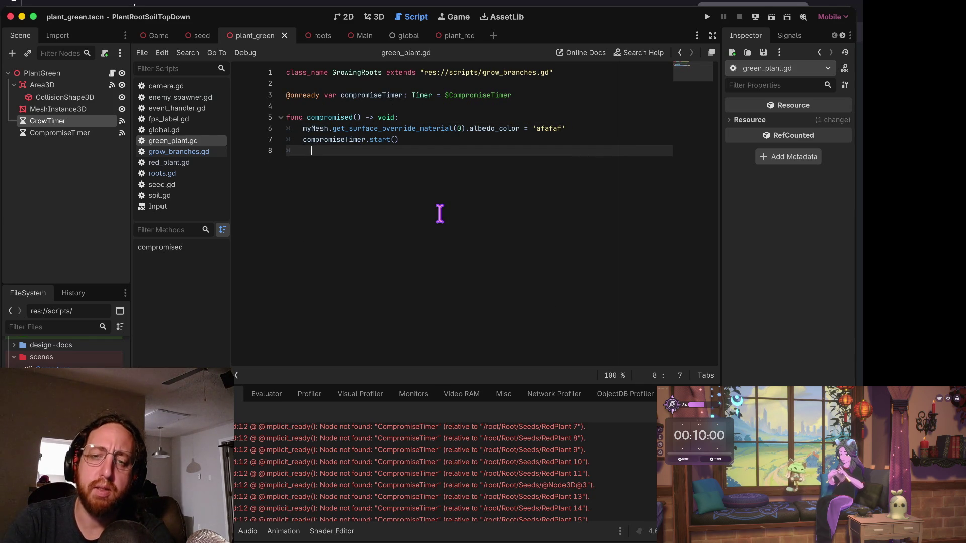
key(BackSpace)
key(super+b)
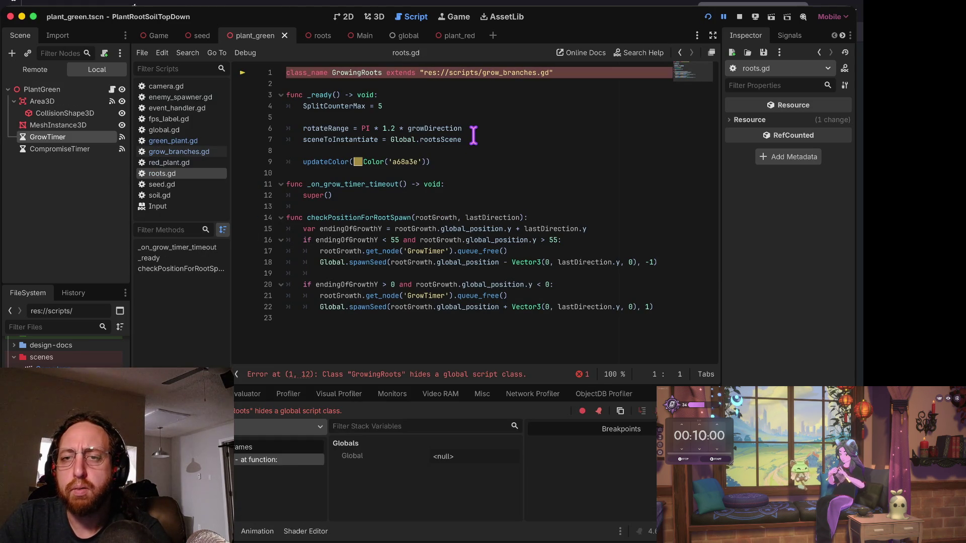
Compare the class_name lines of roots.gd, green_plant.gd and red_plant.gd flagged by the error.
click(411, 73)
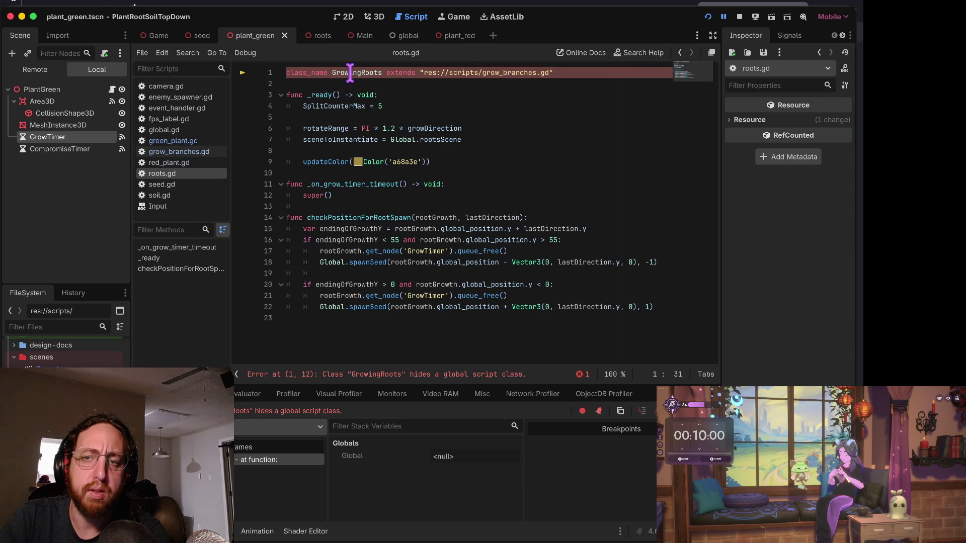
drag(420, 72, 596, 73)
click(596, 74)
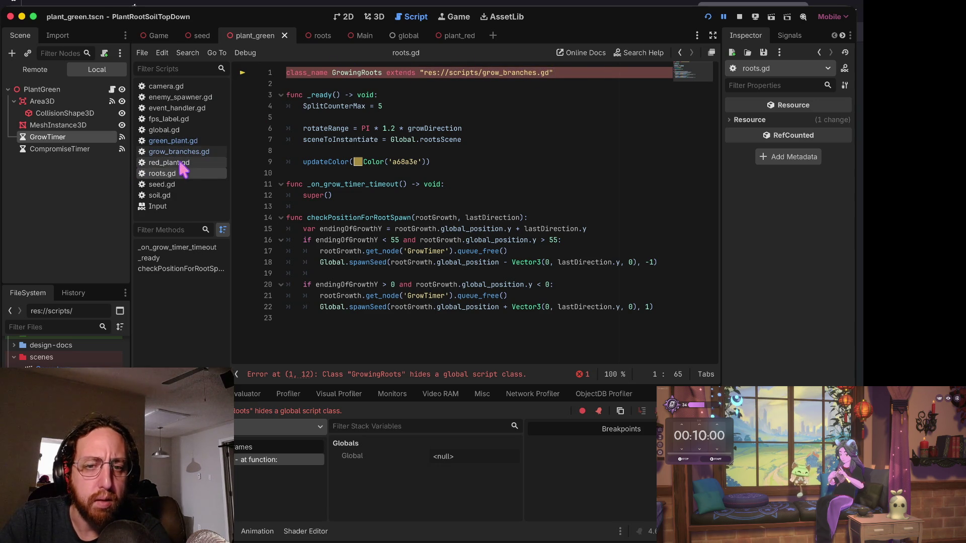
click(184, 141)
click(356, 72)
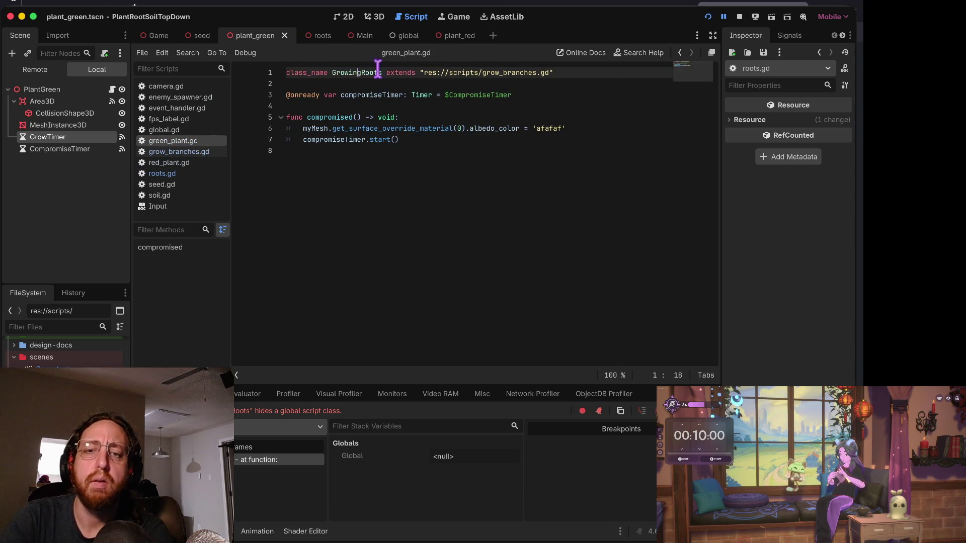
click(176, 163)
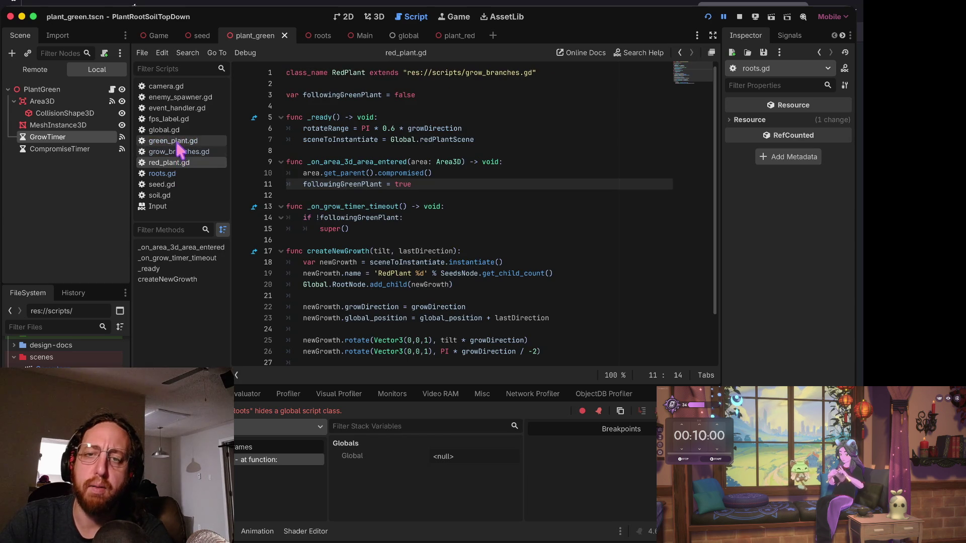
click(176, 141)
Change green_plant.gd's class name from GrowingRoots to GreenPlant and rerun the game.
click(368, 73)
key(Delete)
key(Delete)
key(Delete)
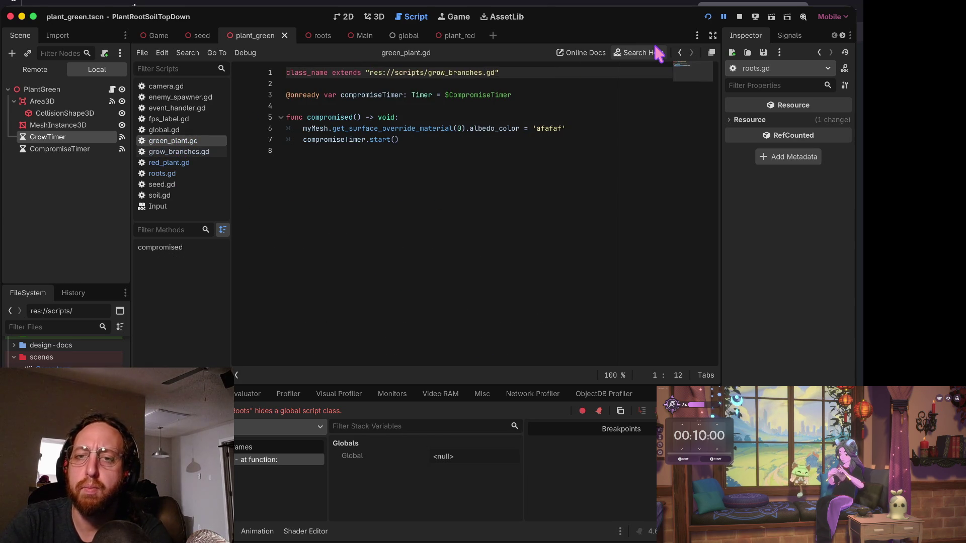
key(BackSpace)
key(BackSpace)
key(BackSpace)
text(reenPlant)
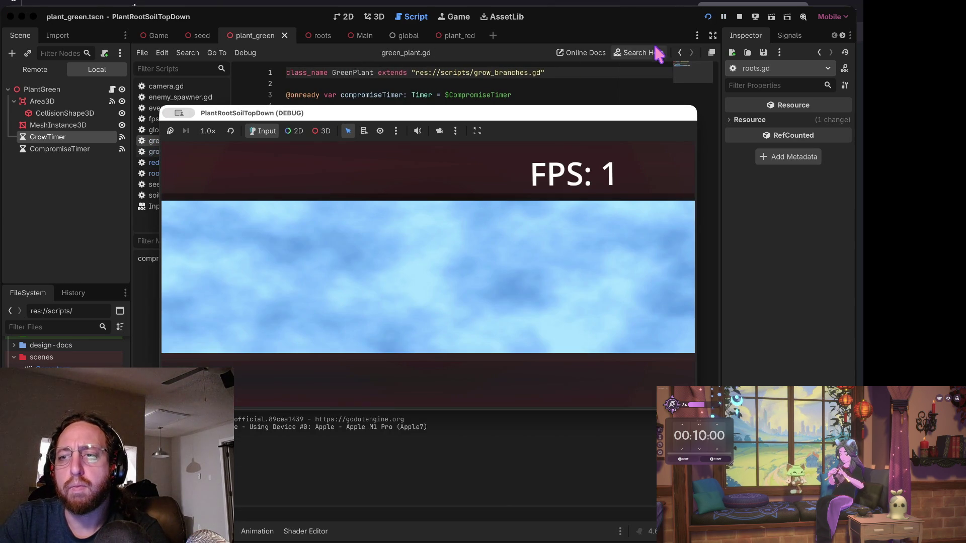
key(super+period)
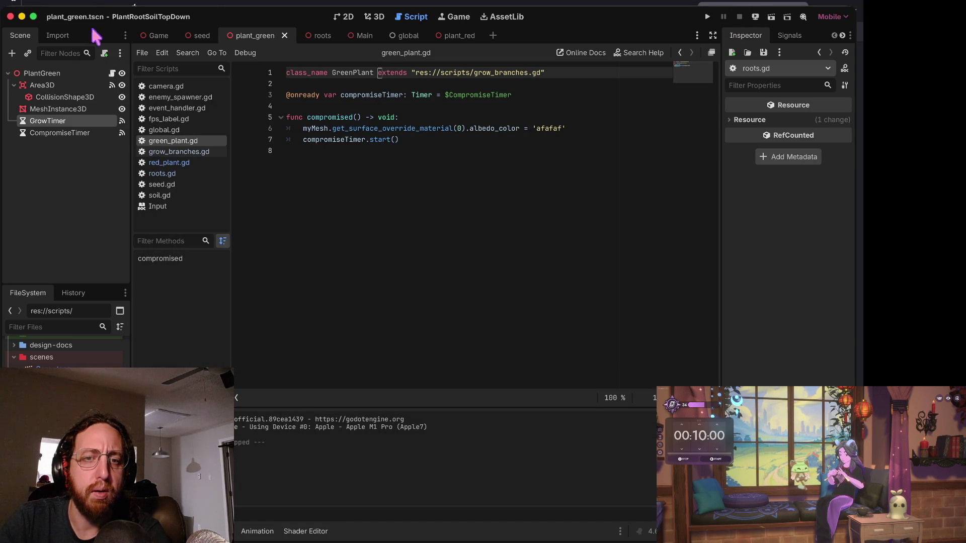
Detach PlantGreen's old script and attach a new Node3D script at res://scripts/plant_green.gd.
right_click(91, 76)
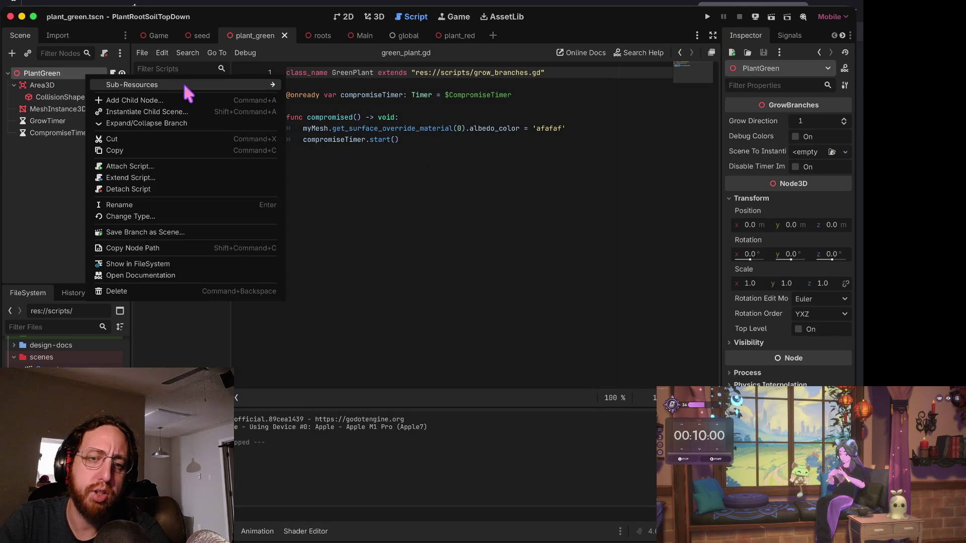
click(187, 187)
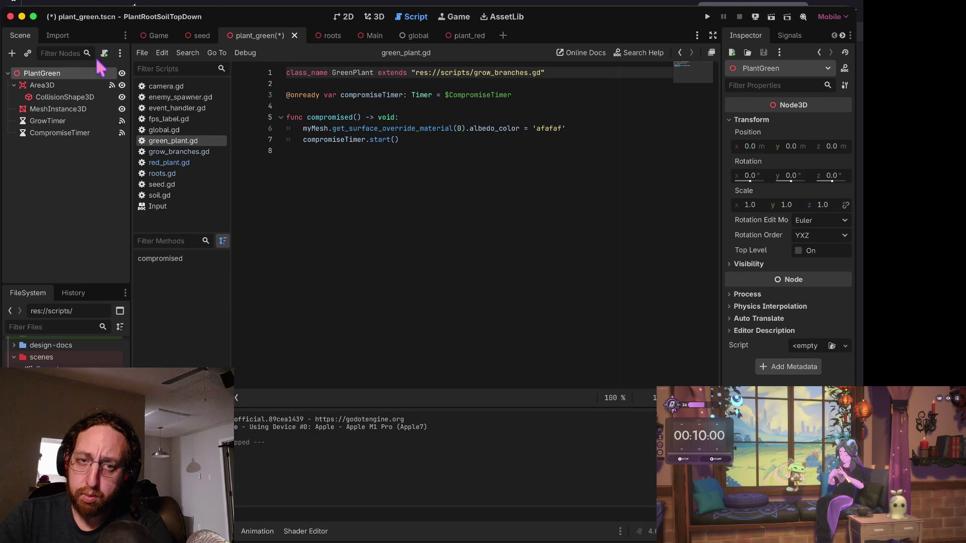
right_click(80, 74)
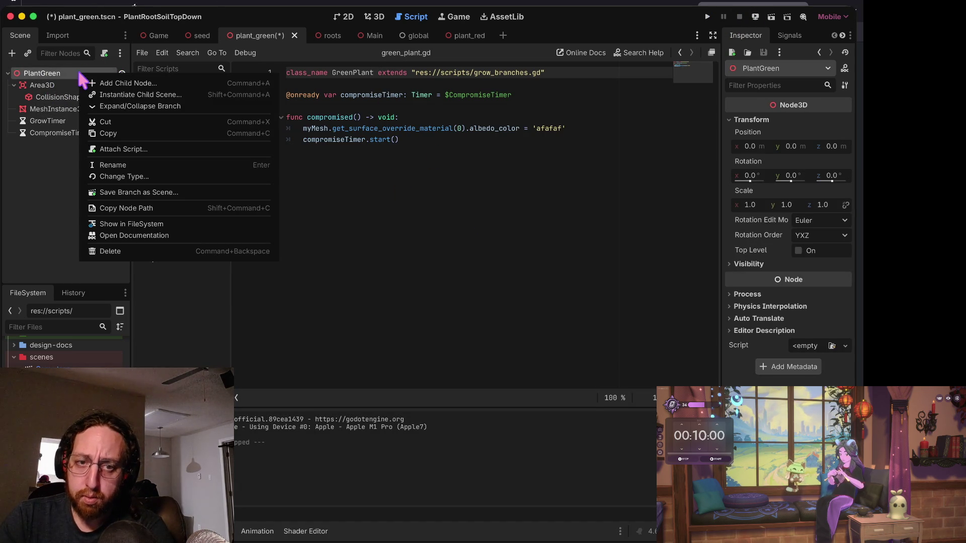
click(167, 148)
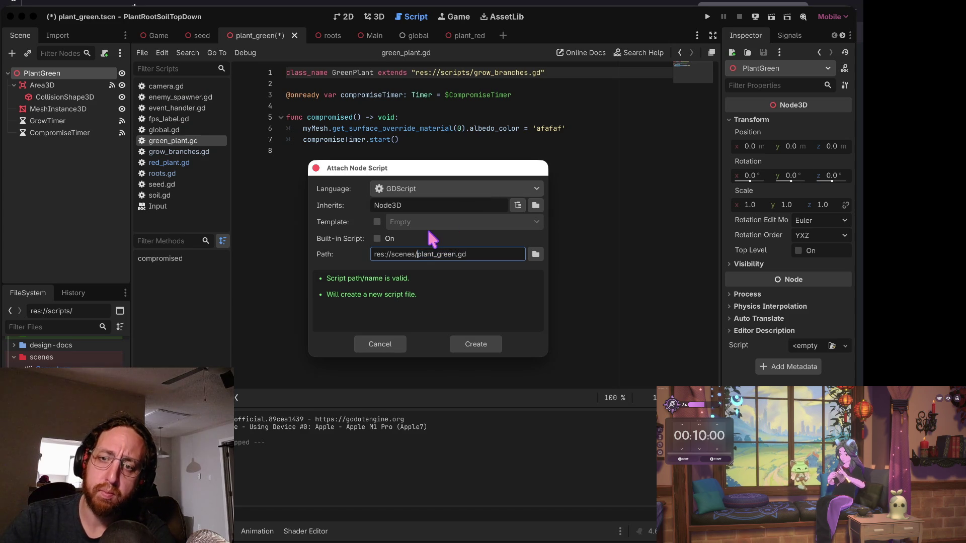
key(BackSpace)
key(BackSpace)
key(BackSpace)
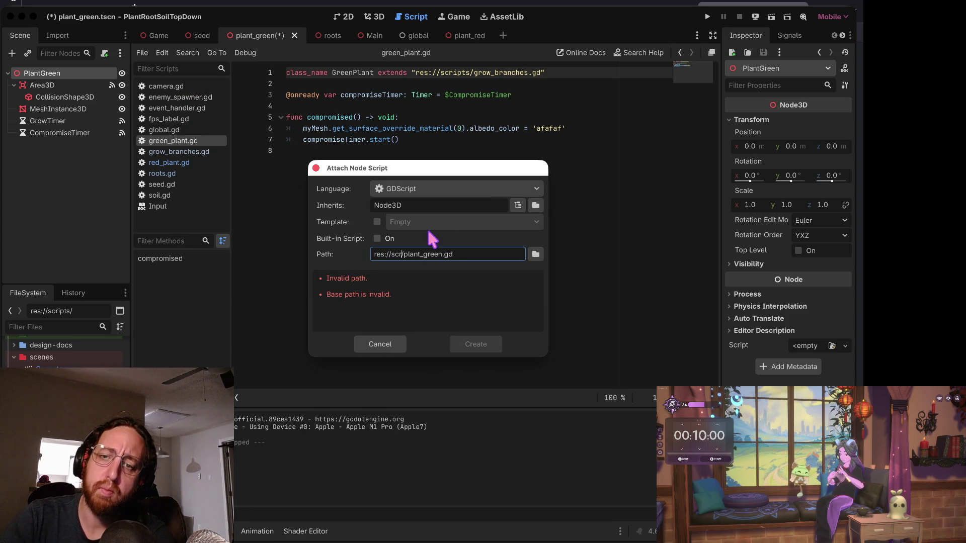
text(ipts)
click(490, 344)
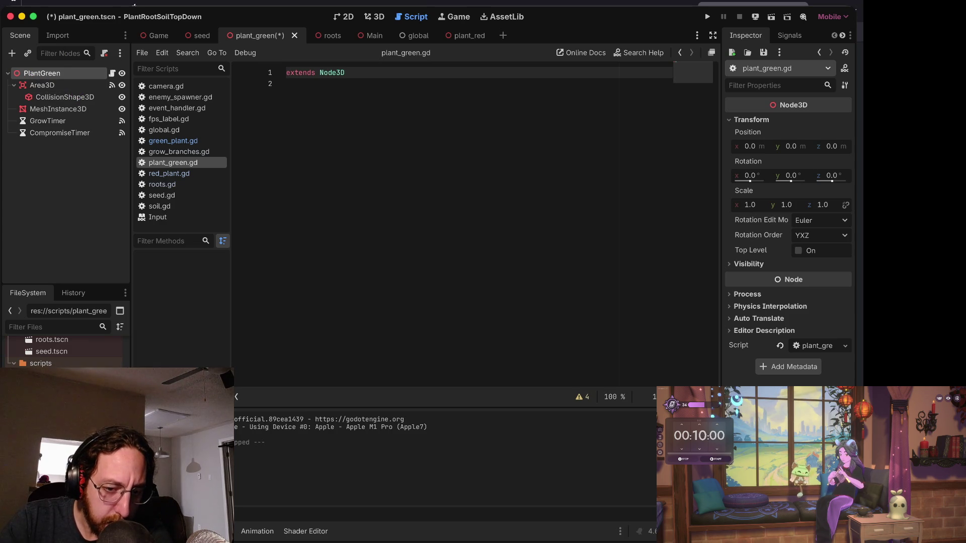
Delete the plant_green.gd script file from the FileSystem.
right_click(71, 347)
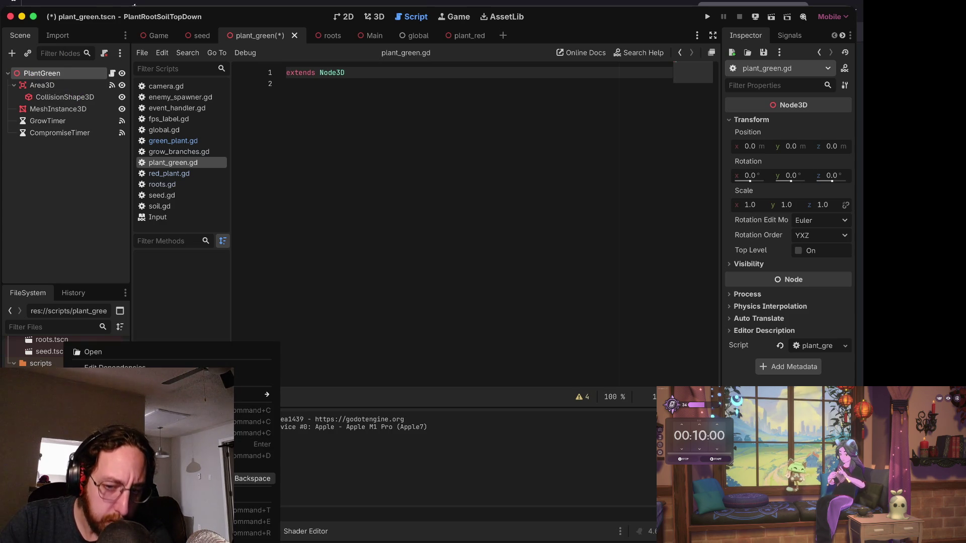
click(151, 478)
click(524, 313)
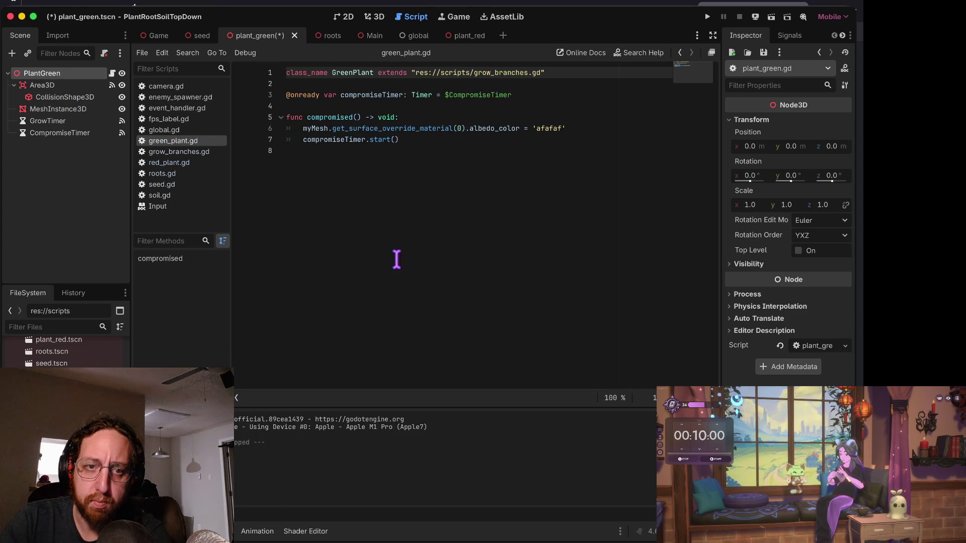
Rename the PlantGreen root node to GreenPlant.
right_click(51, 75)
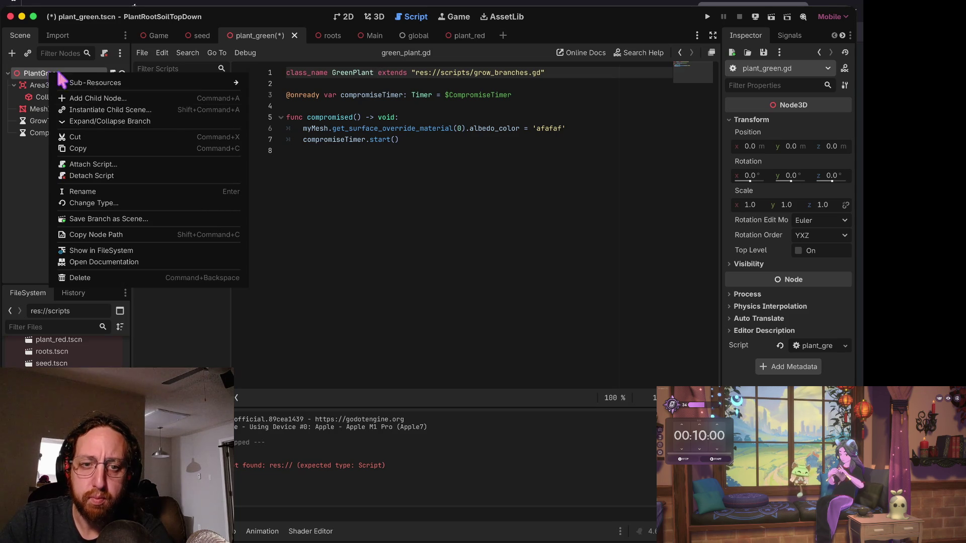
click(91, 193)
text(G)
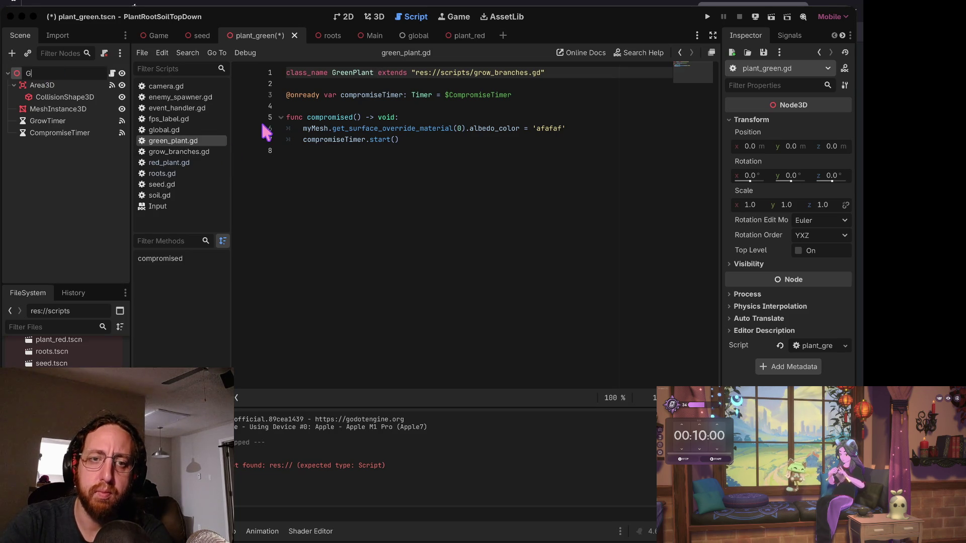
text(reenPlant)
key(Return)
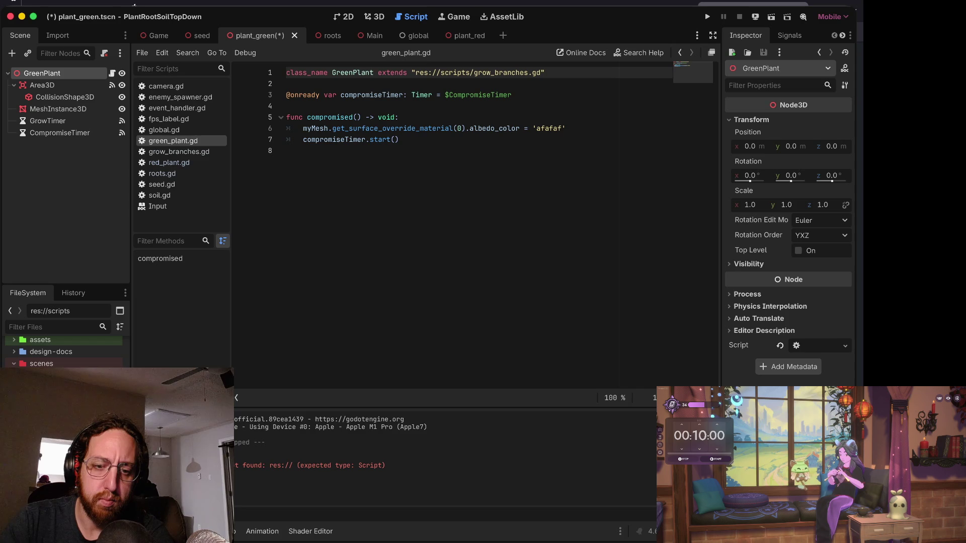
Rename the green plant scene file to green_plant.tscn.
right_click(70, 363)
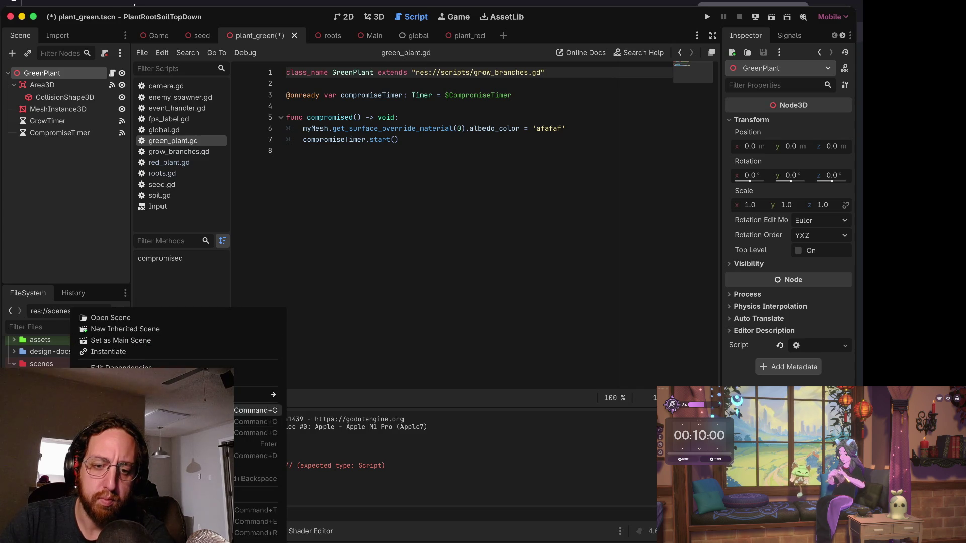
click(151, 434)
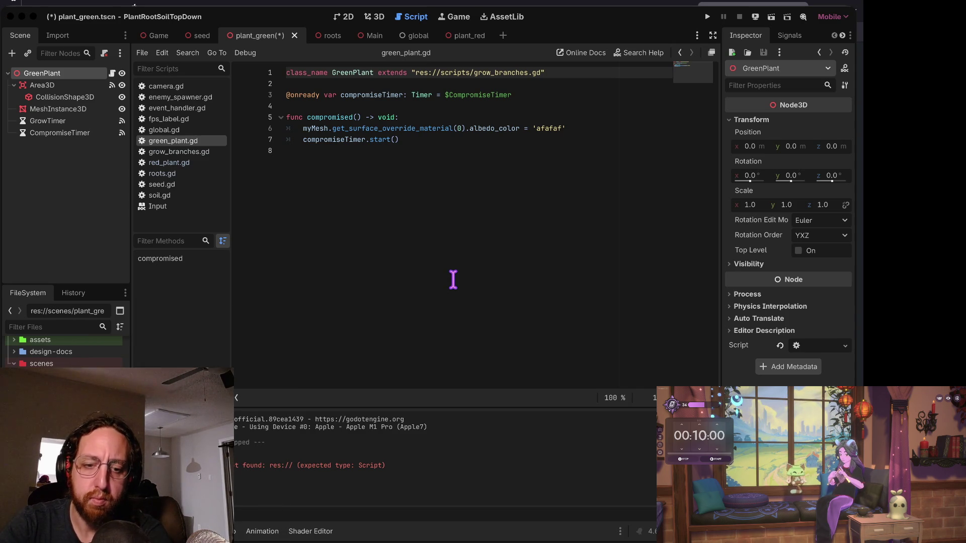
key(Return)
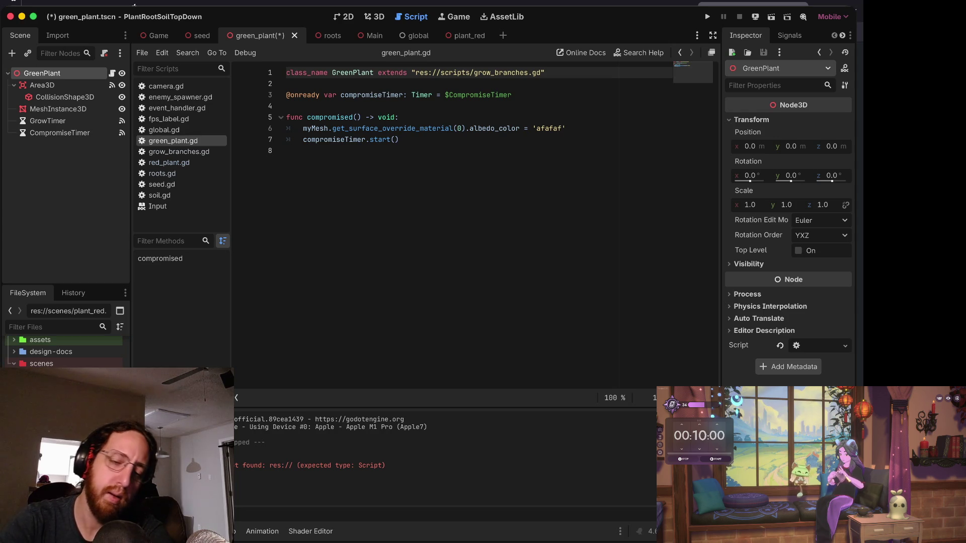
Look through the red plant scene's file options, then begin renaming the PlantRed root node.
right_click(78, 387)
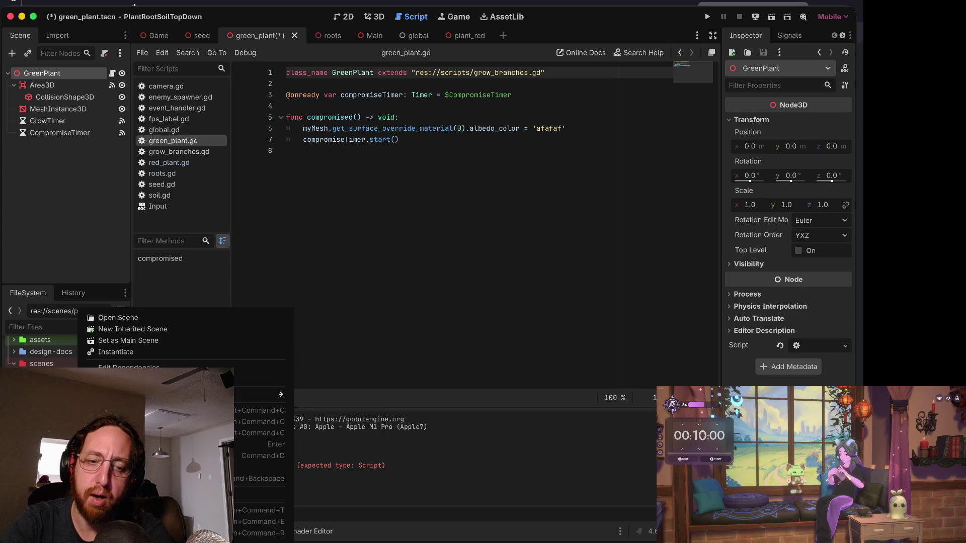
mouse_move(261, 394)
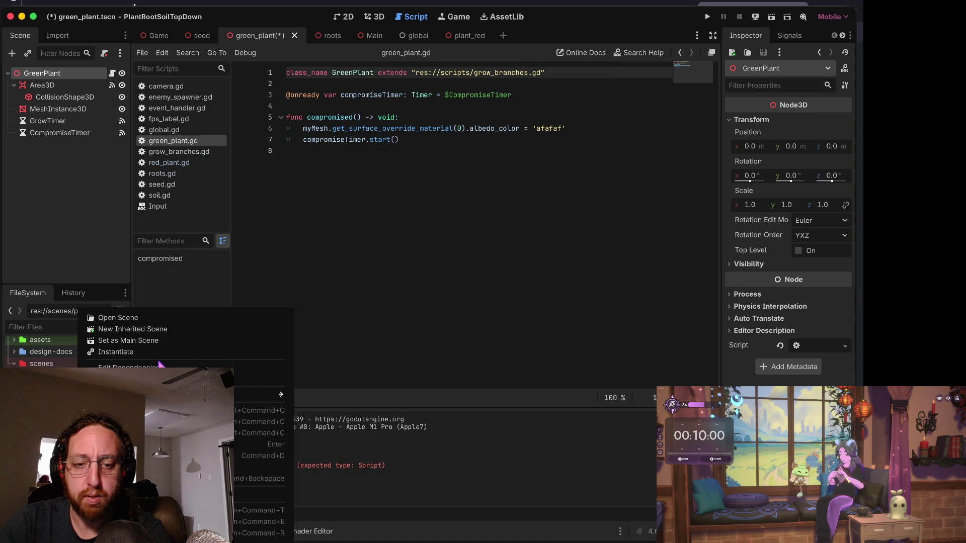
mouse_move(161, 394)
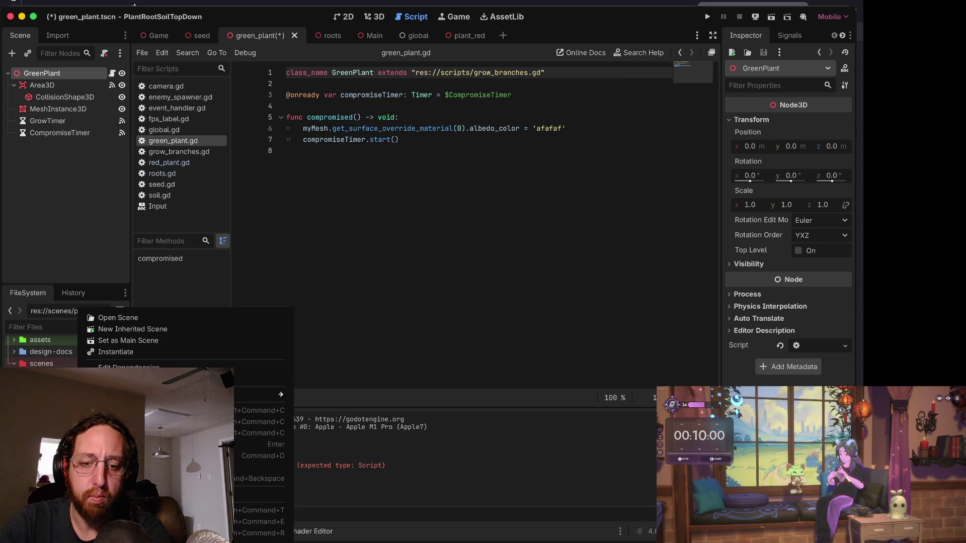
click(346, 326)
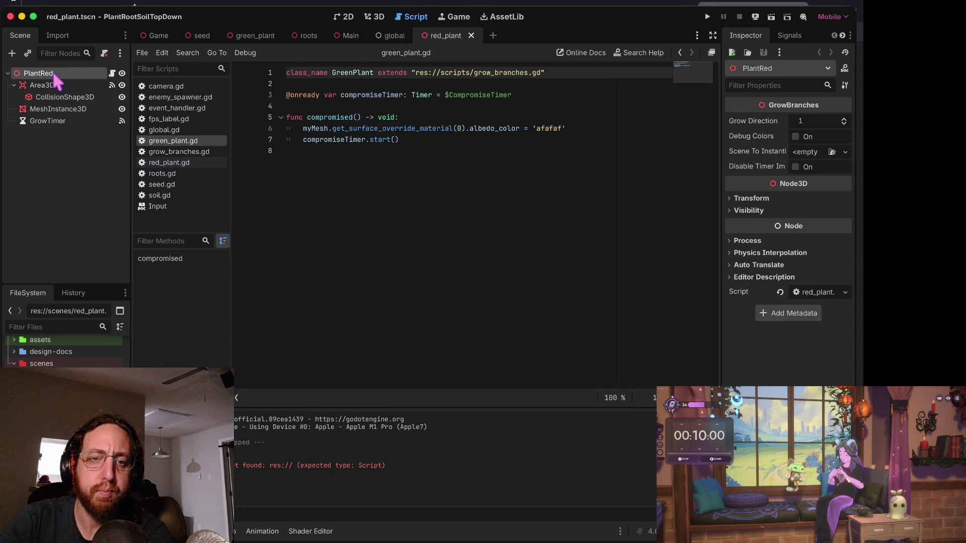
right_click(38, 74)
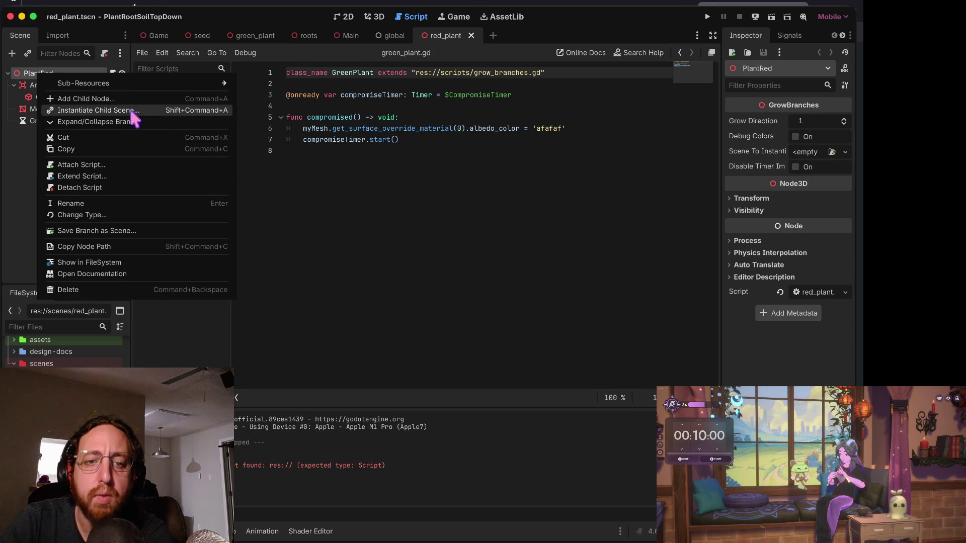
click(96, 203)
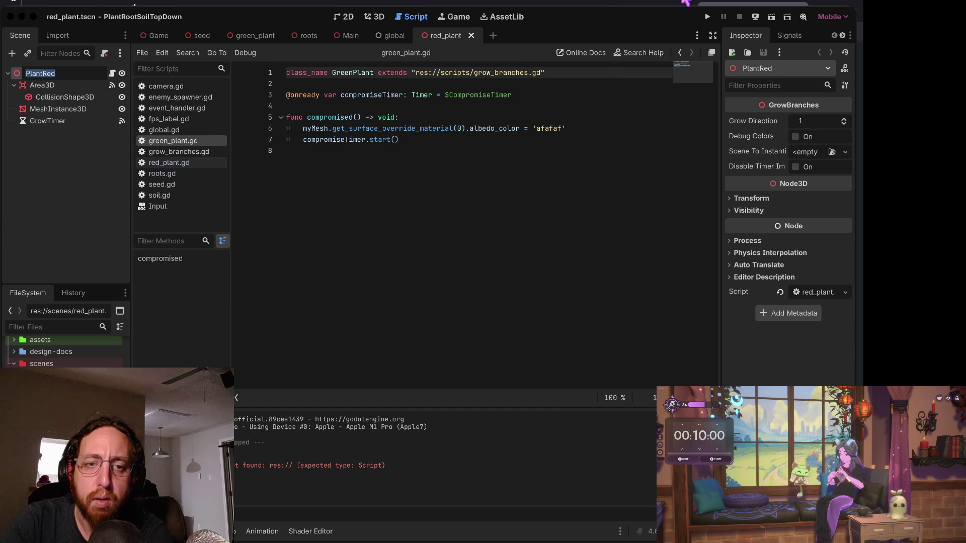
Name the root node RedPlant and run the project to expose broken scene references.
text(RedPlant)
key(Return)
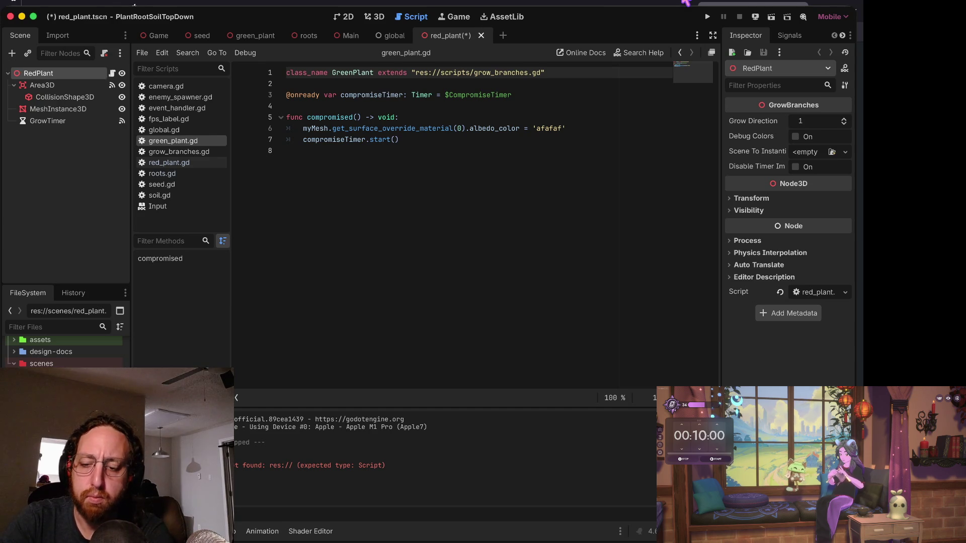
click(707, 17)
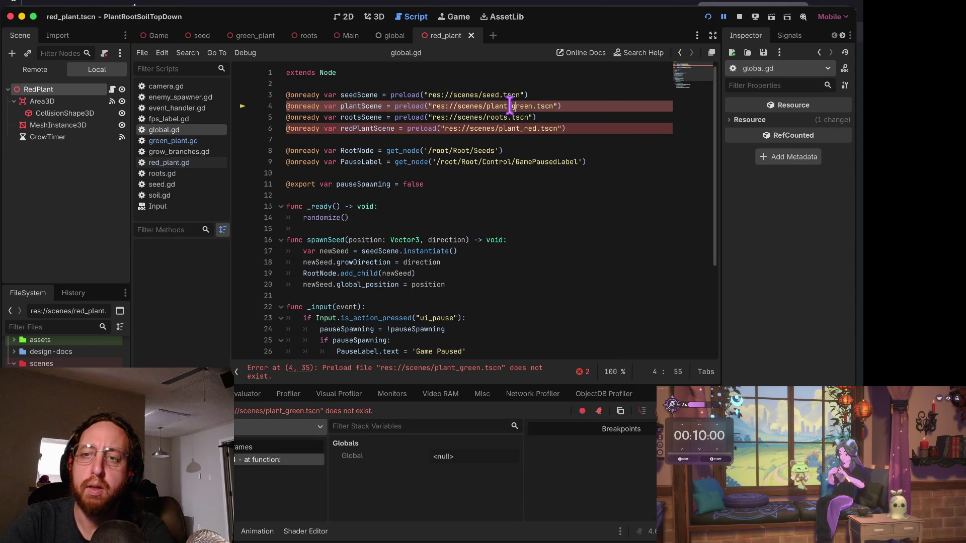
Update global.gd's preload paths to green_plant.tscn and red_plant.tscn, save, and rerun.
double_click(508, 106)
key(BackSpace)
text(green_pal)
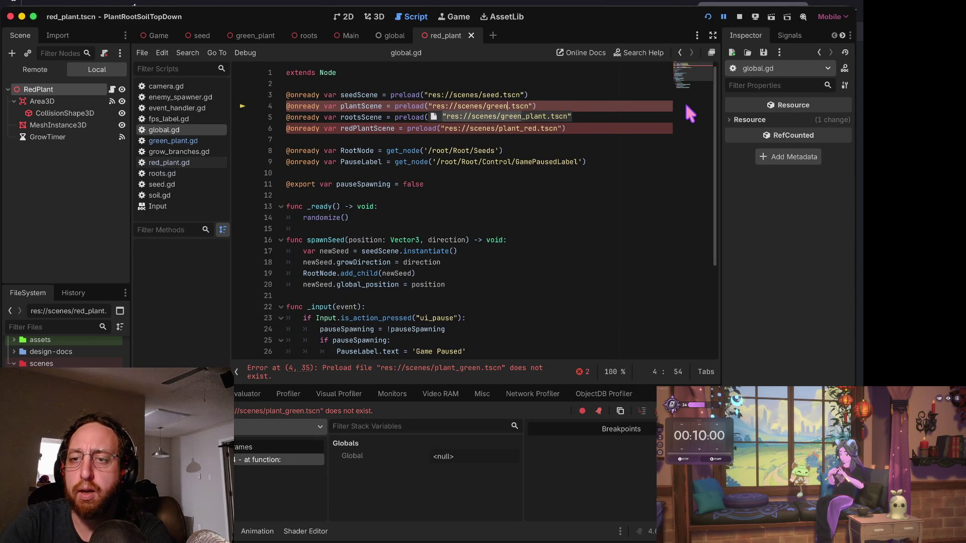
key(BackSpace)
key(BackSpace)
text(lant)
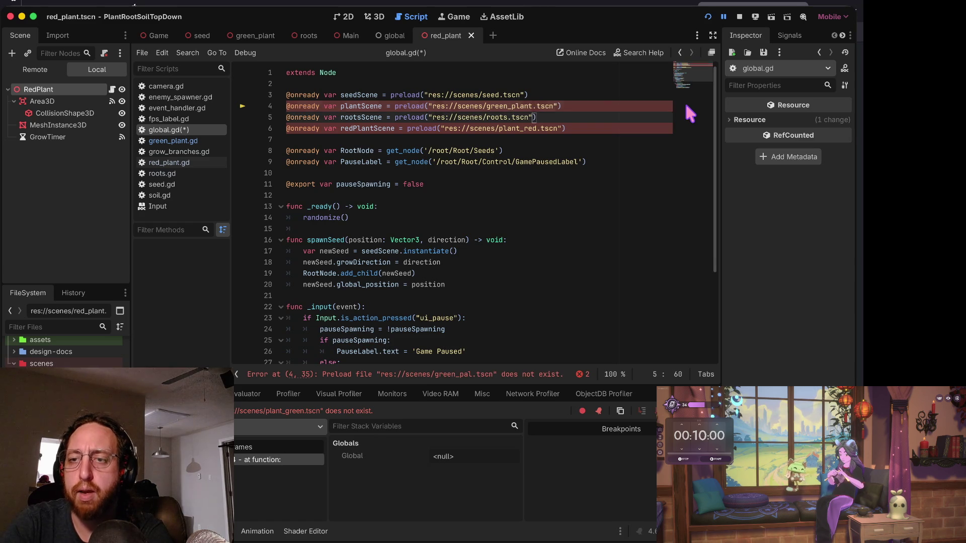
key(Down)
key(Down)
key(ctrl+BackSpace)
text(re)
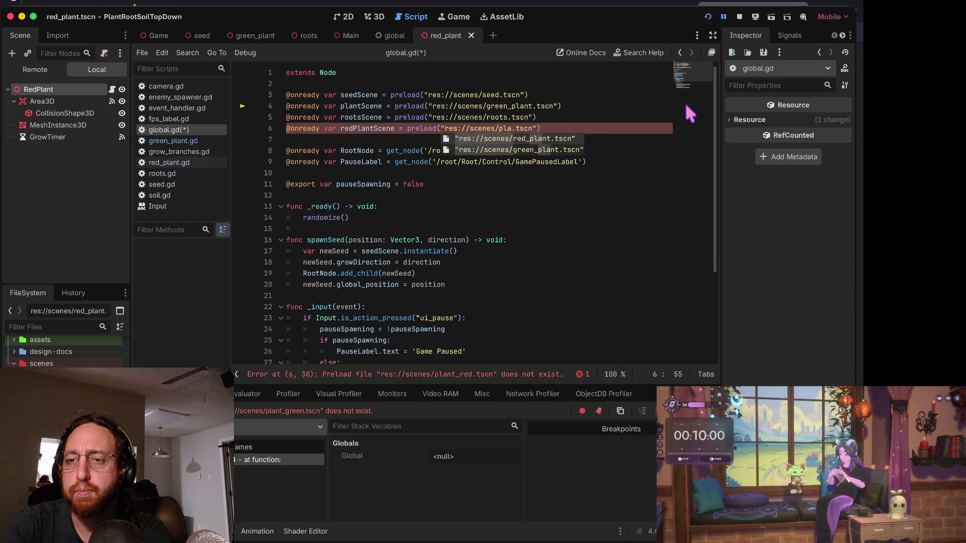
text(d_pla)
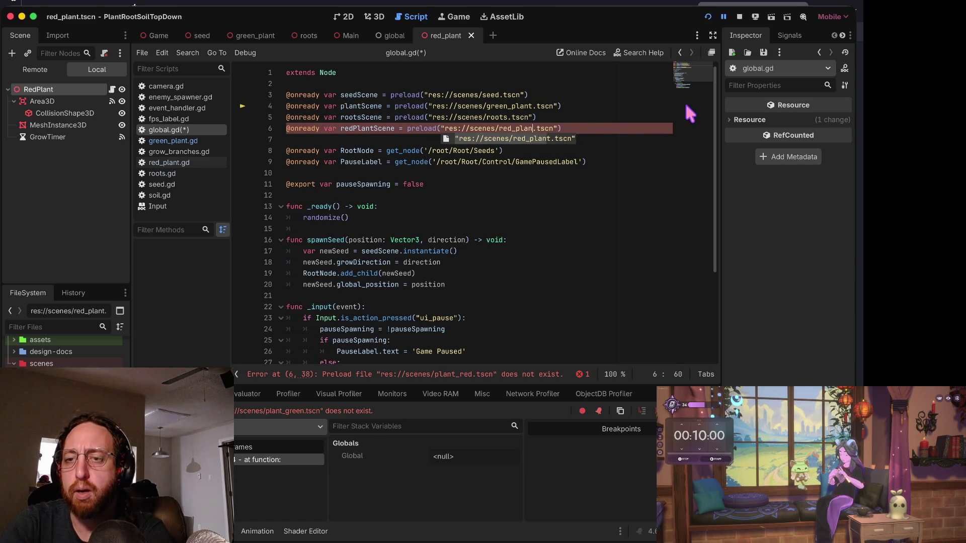
key(Return)
key(ctrl+s)
key(super+b)
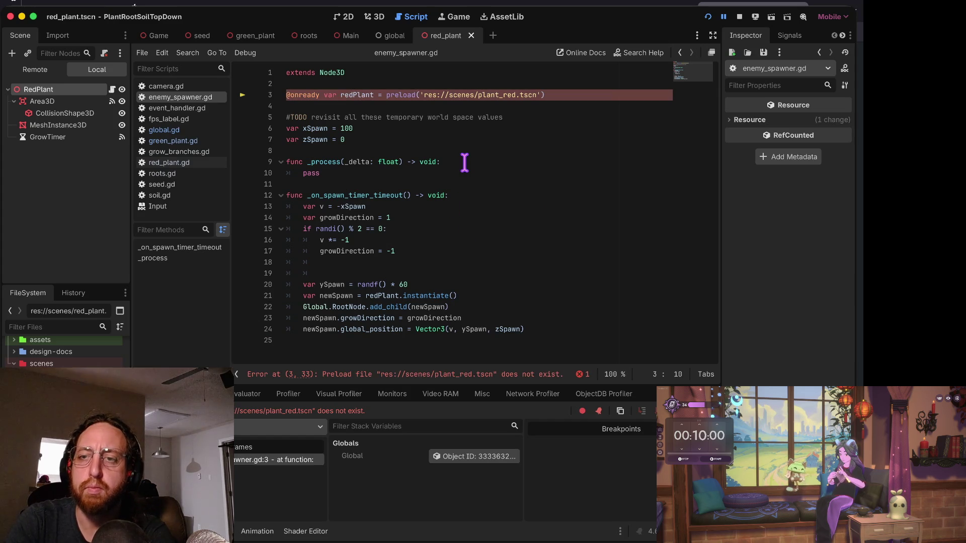
Fix enemy_spawner.gd's old plant_red path to red_plant and rerun.
key(ctrl+BackSpace)
text(_)
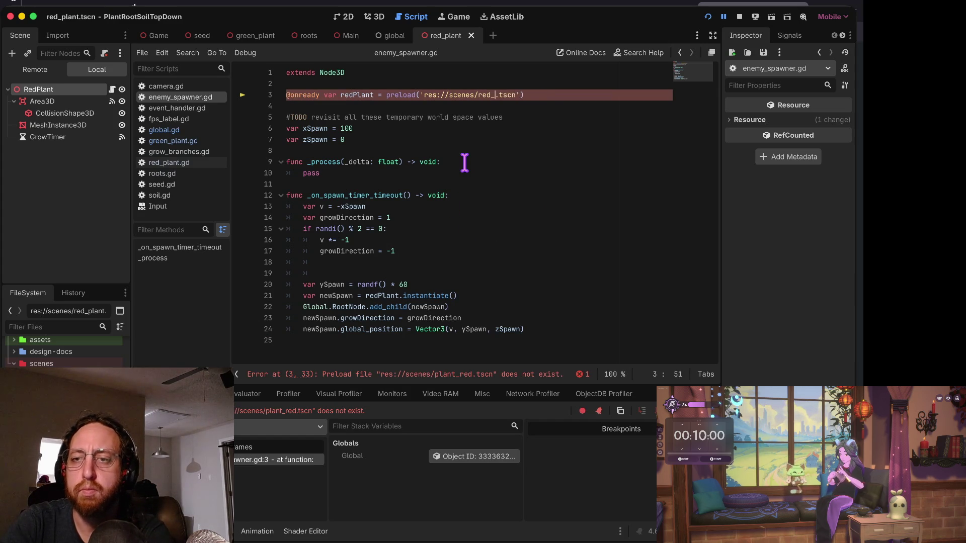
text(plant)
key(super+b)
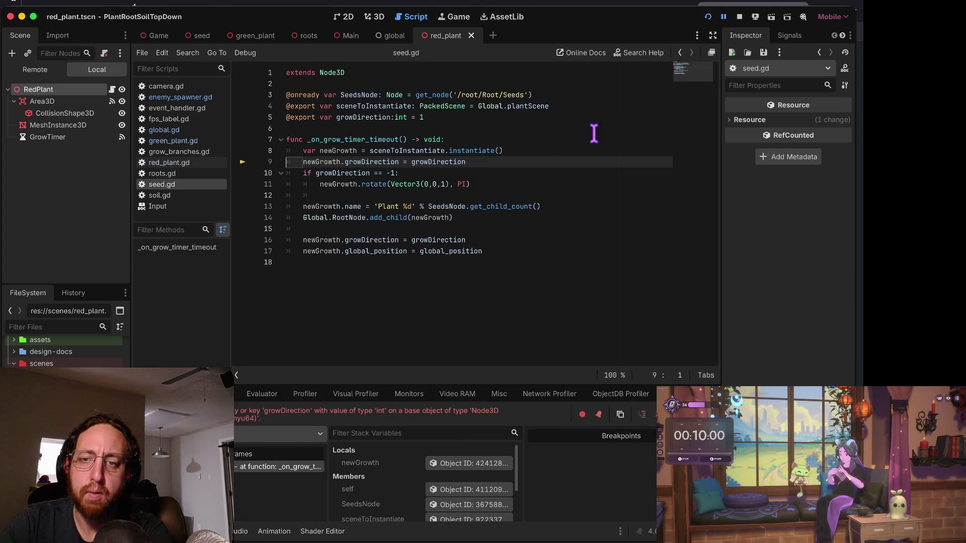
Inspect seed.gd's growDirection and sceneToInstantiate declarations and the instantiation line.
key(Down)
key(Up)
key(Up)
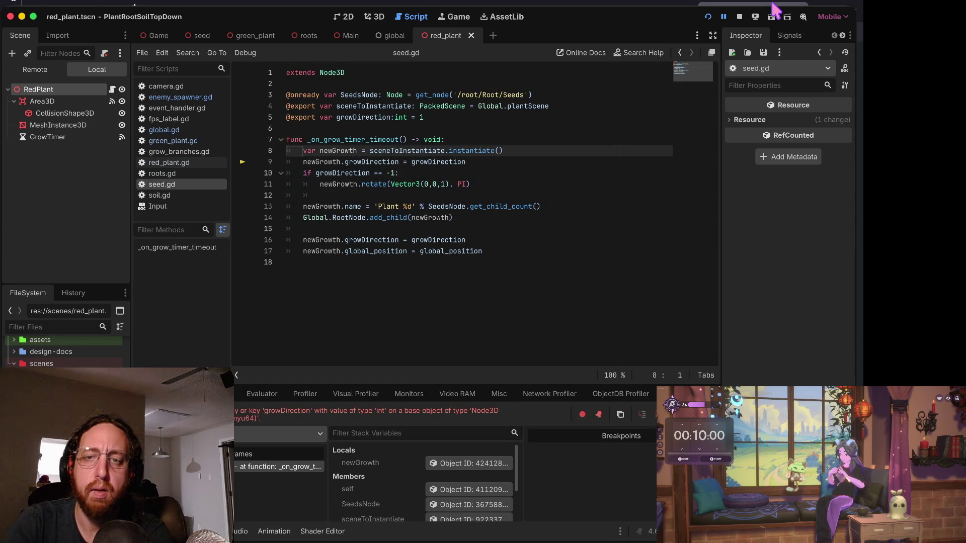
key(Up)
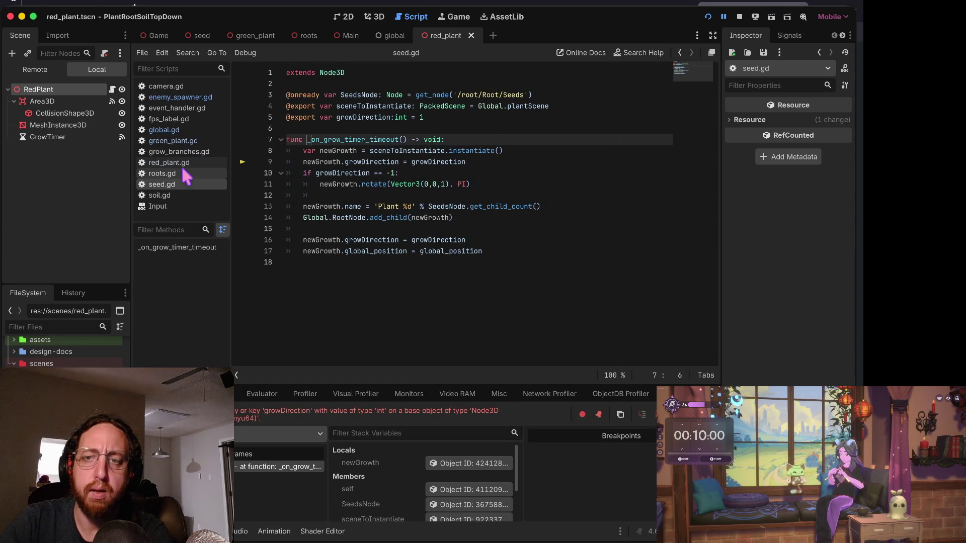
click(415, 118)
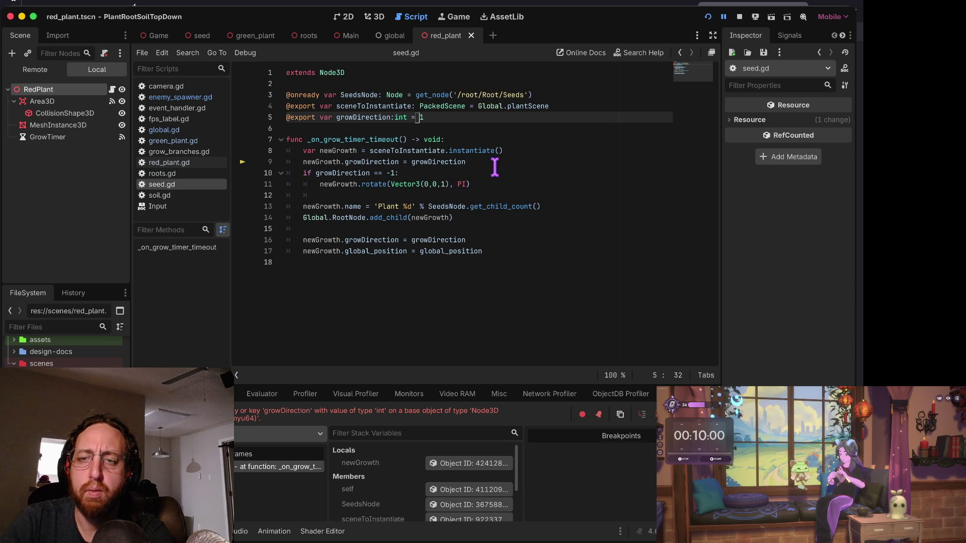
triple_click(440, 151)
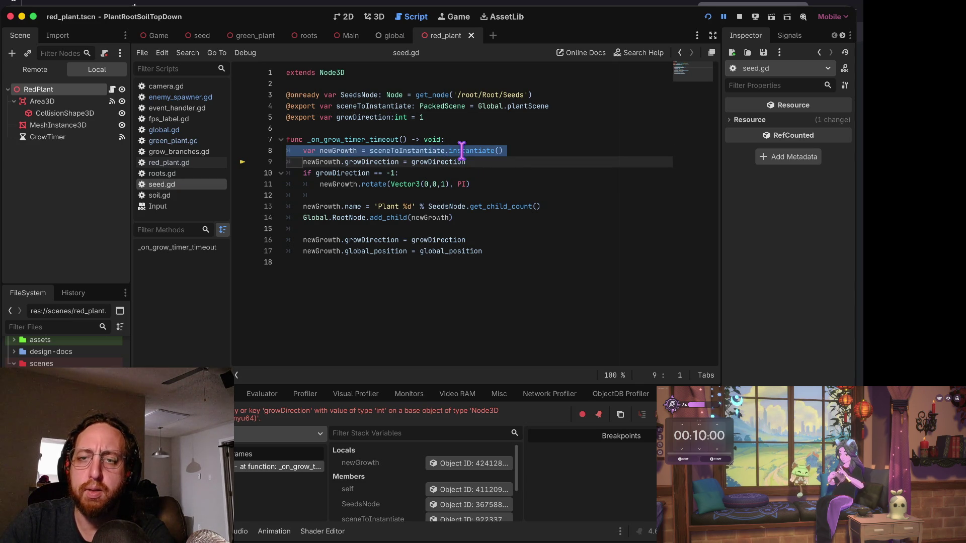
click(428, 106)
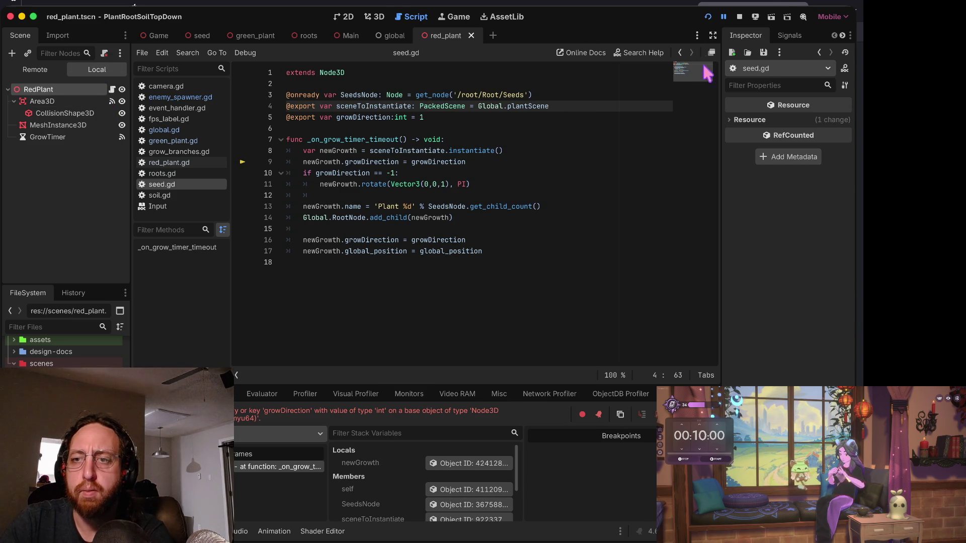
Stop the running game and examine Global.plantScene on line 4 of seed.gd.
click(739, 17)
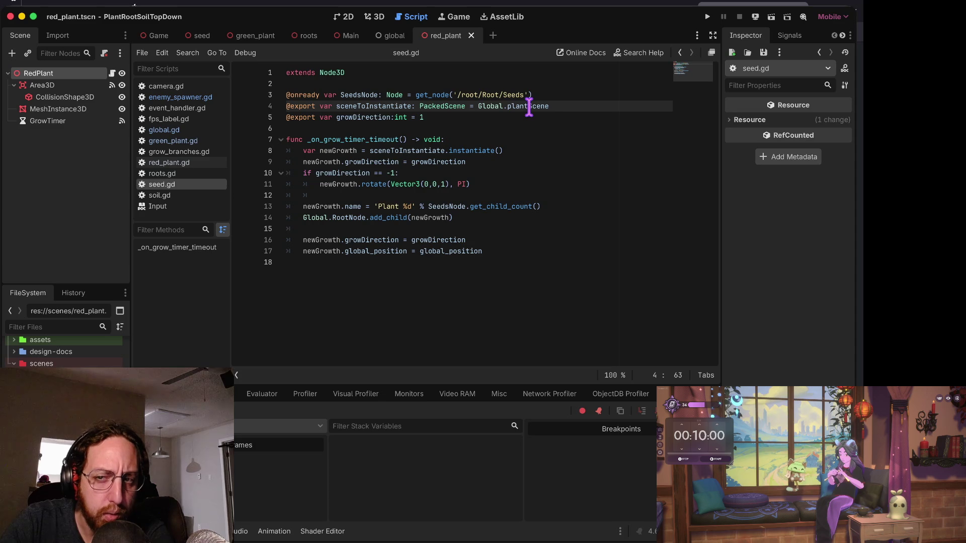
mouse_move(529, 107)
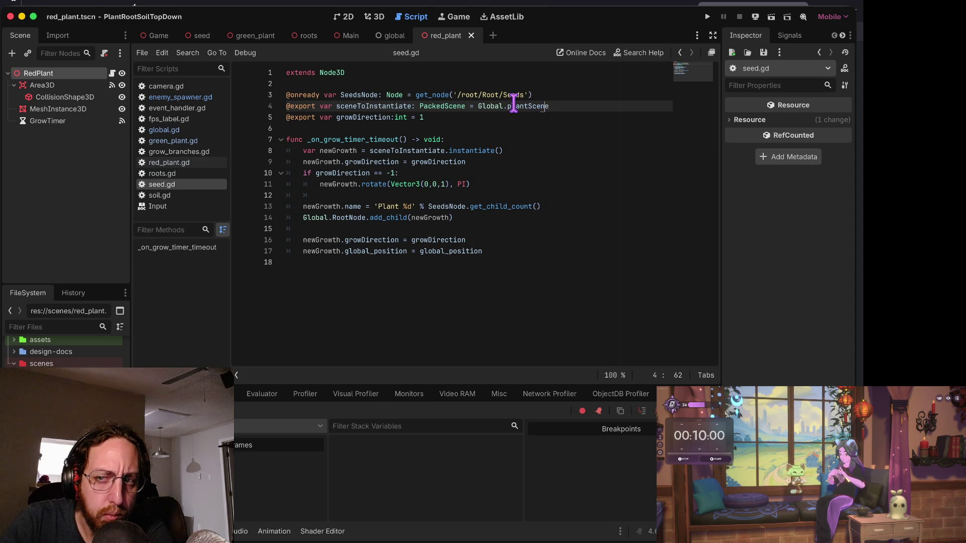
double_click(509, 106)
click(541, 105)
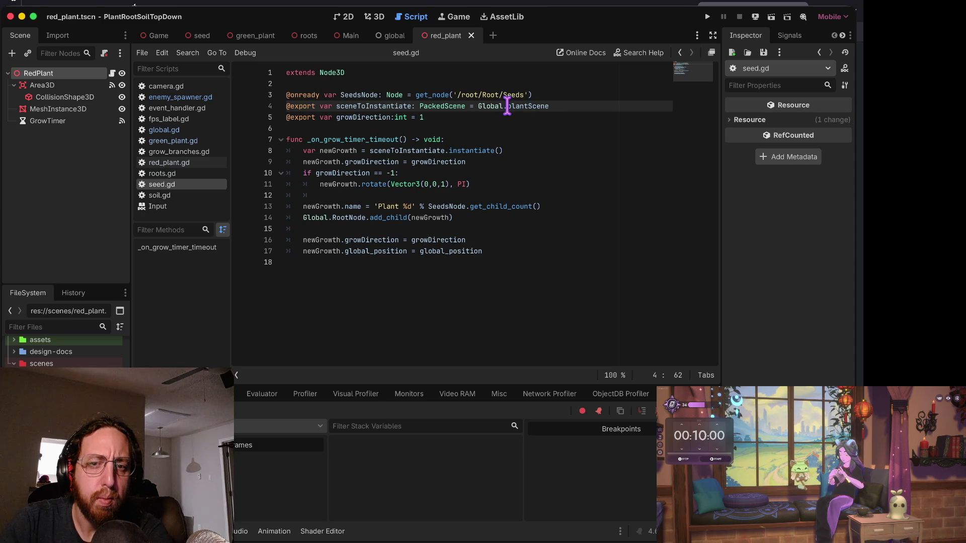
click(490, 106)
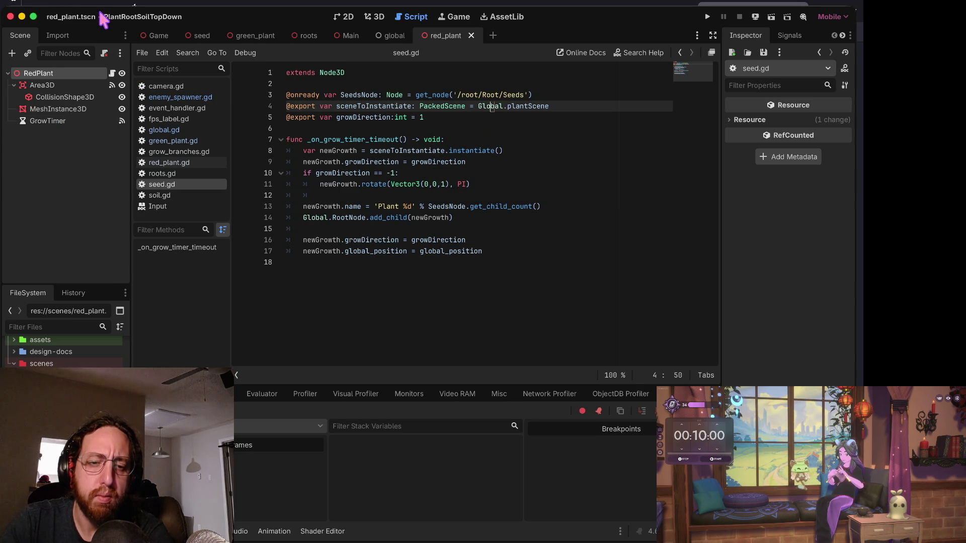
Verify global.gd's plantScene preloads green_plant.tscn on line 4, then run the game again.
key(ctrl+shift+Tab)
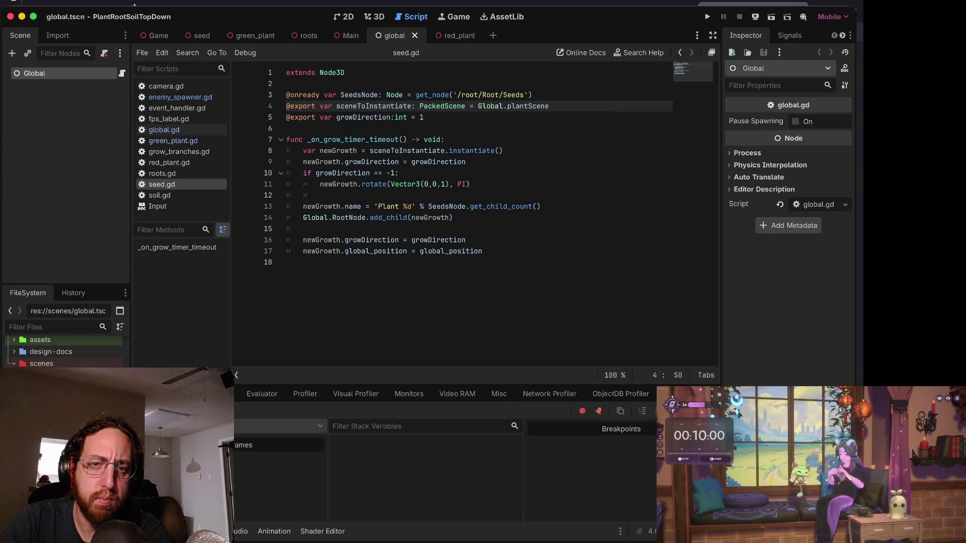
click(122, 73)
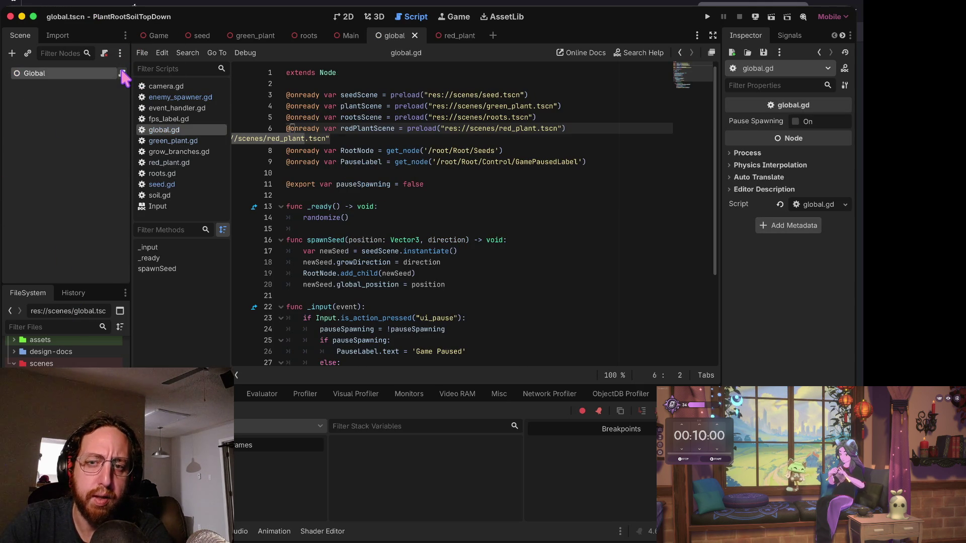
click(512, 106)
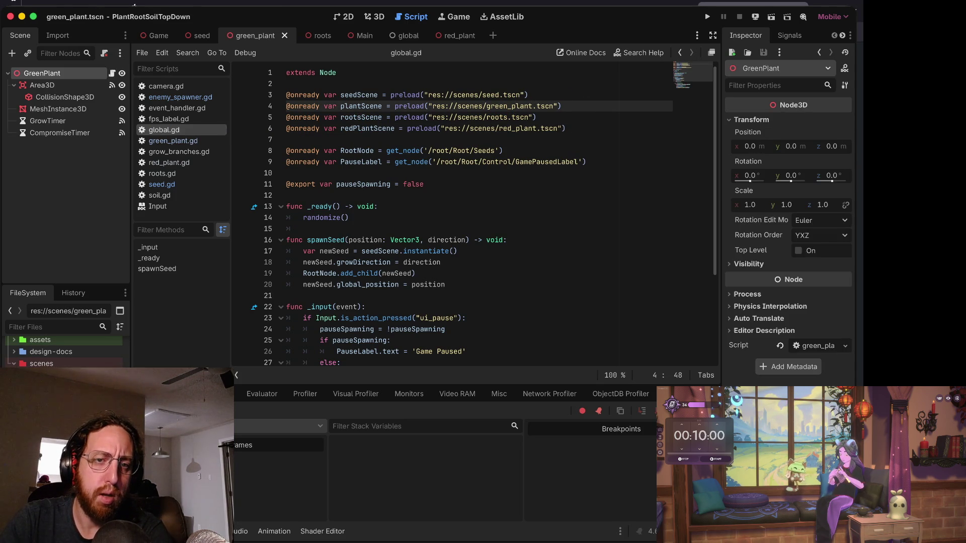
click(13, 85)
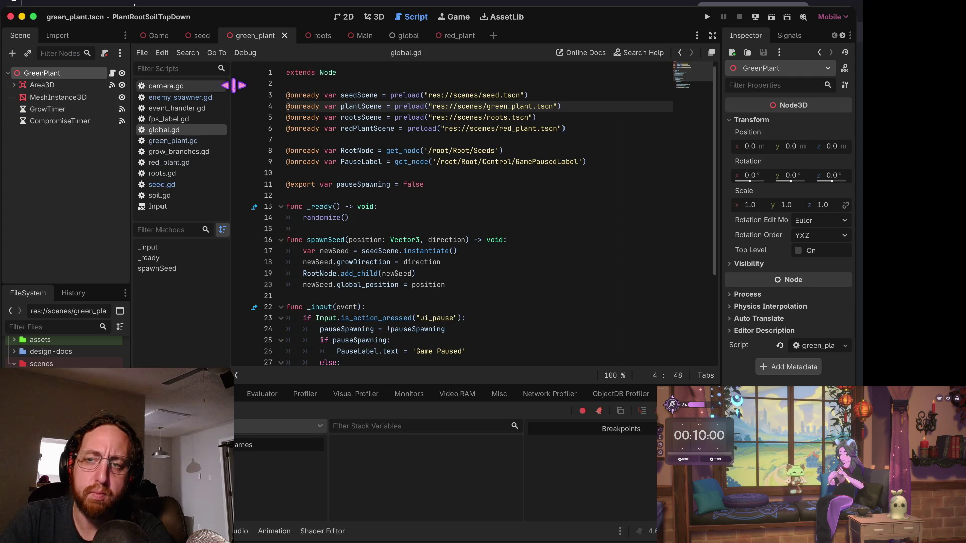
click(358, 107)
key(super+b)
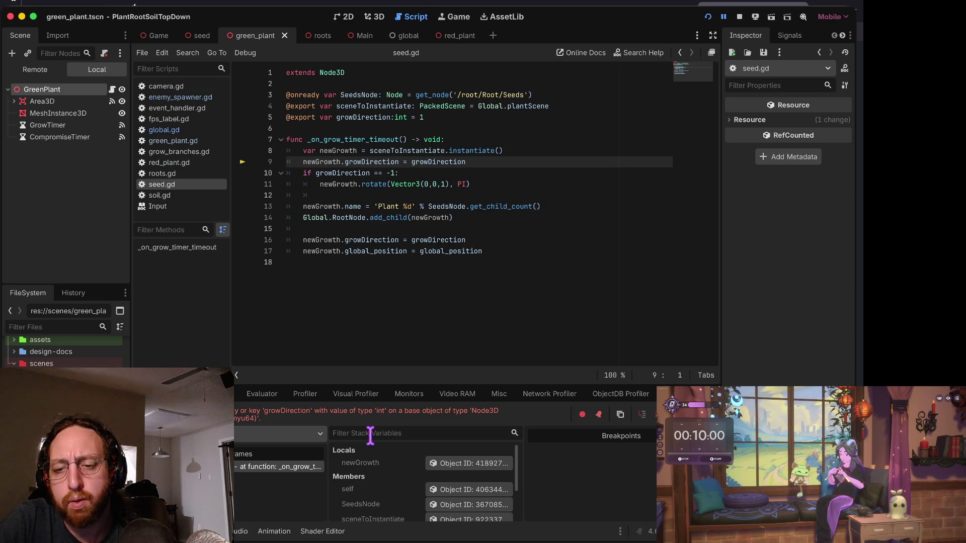
Inspect sceneToInstantiate in the debugger and find green_plant's built-in script containing only extends Node3D.
mouse_move(420, 183)
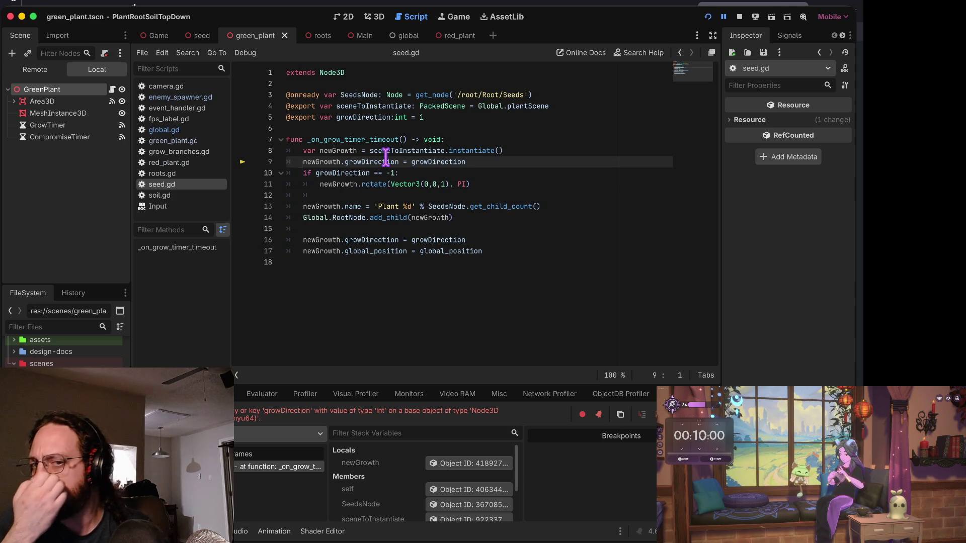
mouse_move(385, 159)
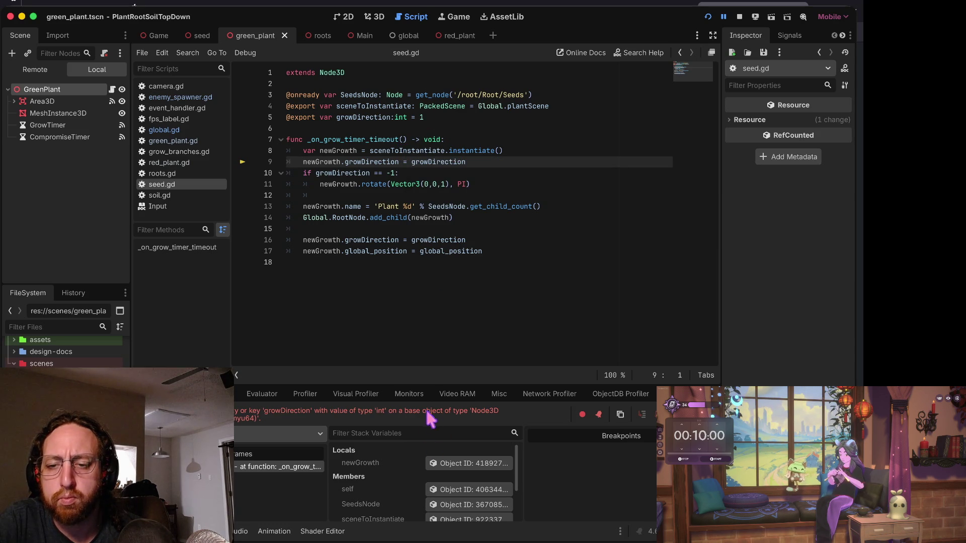
drag(422, 386, 434, 241)
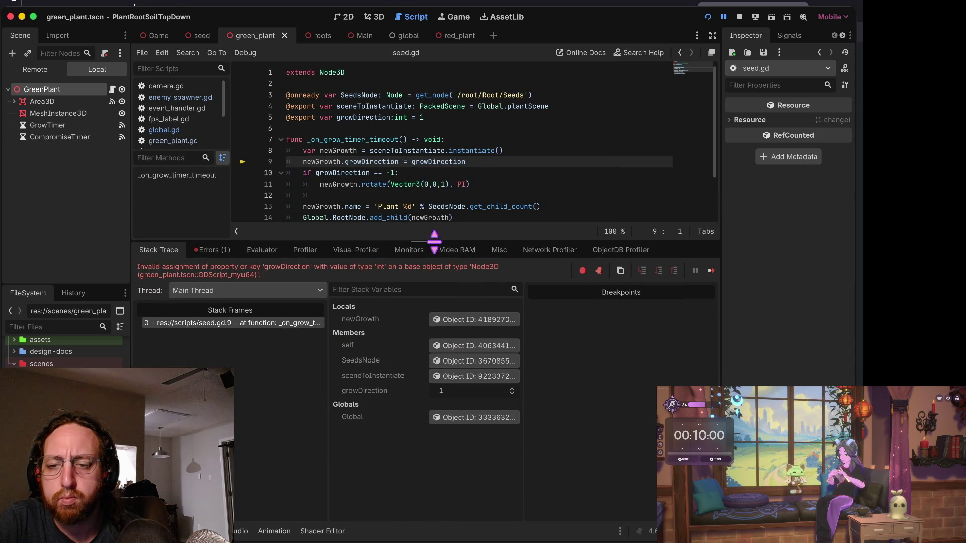
click(454, 376)
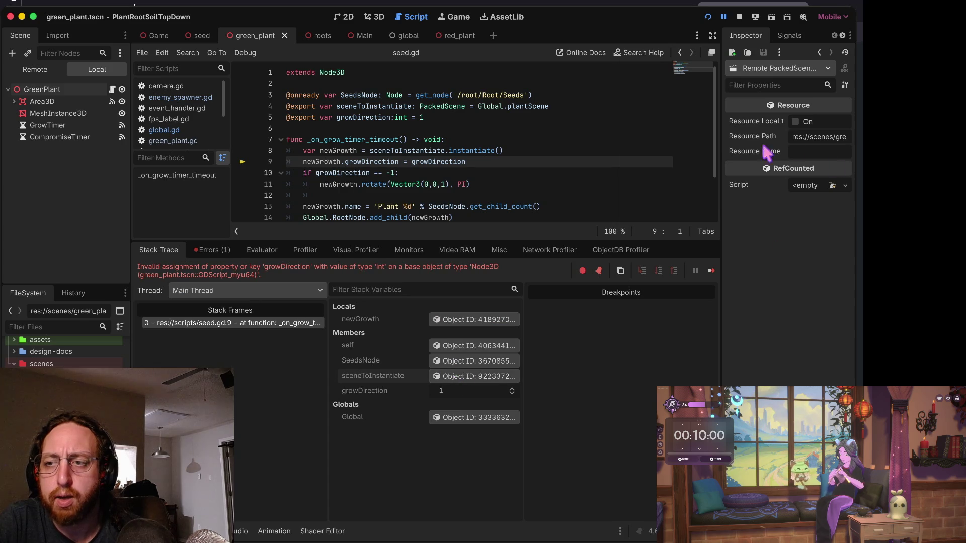
mouse_move(722, 133)
mouse_down()
mouse_move(494, 151)
mouse_move(673, 166)
mouse_up()
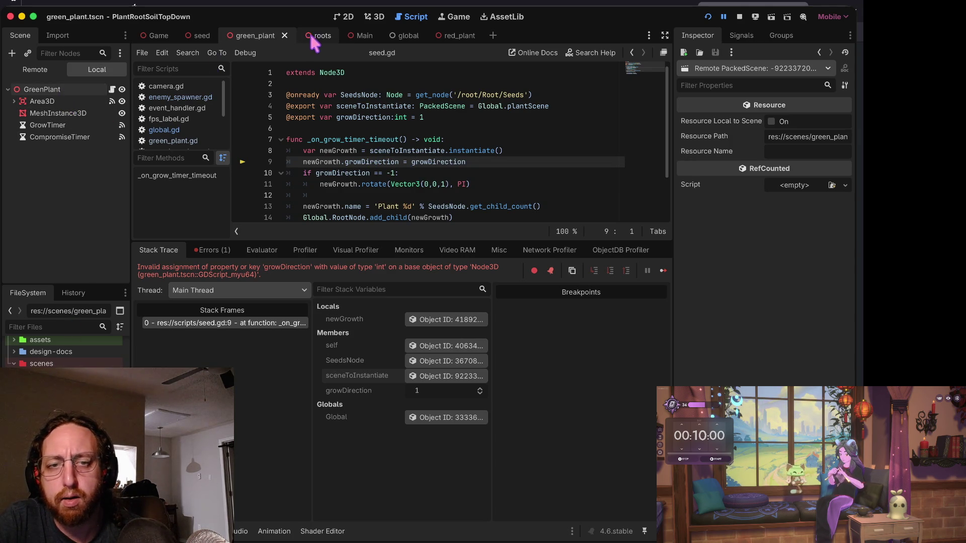
click(112, 89)
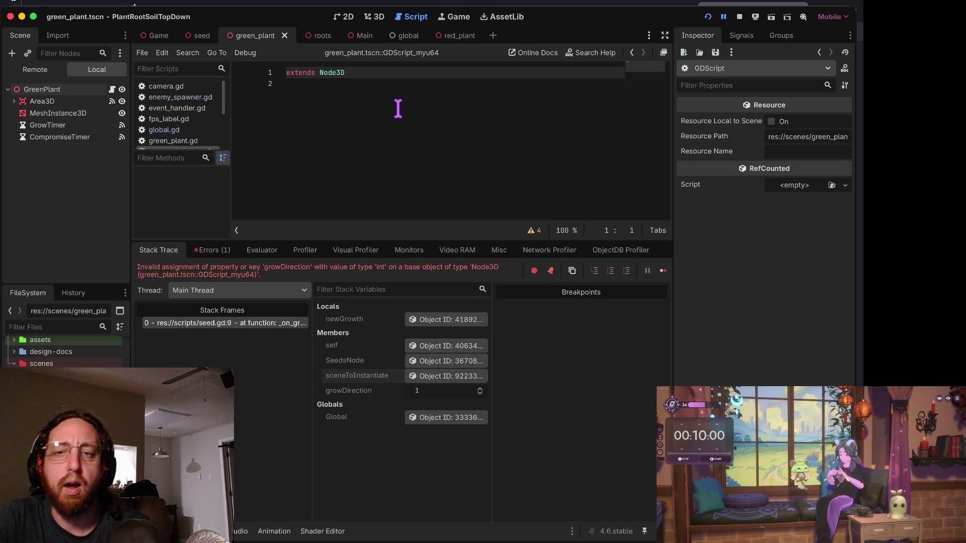
Stop the running game and bring up the GreenPlant root node's context actions.
click(740, 17)
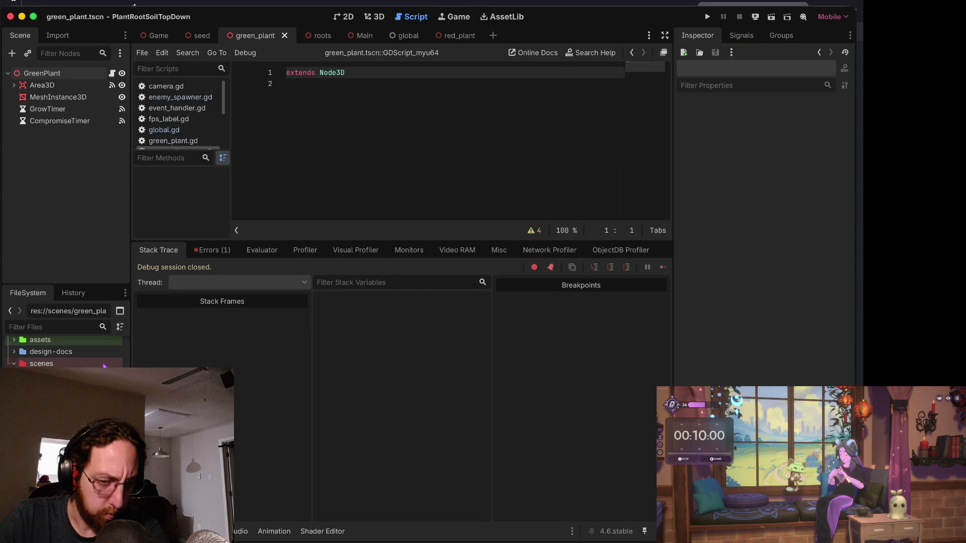
scroll(63, 351, down, 3)
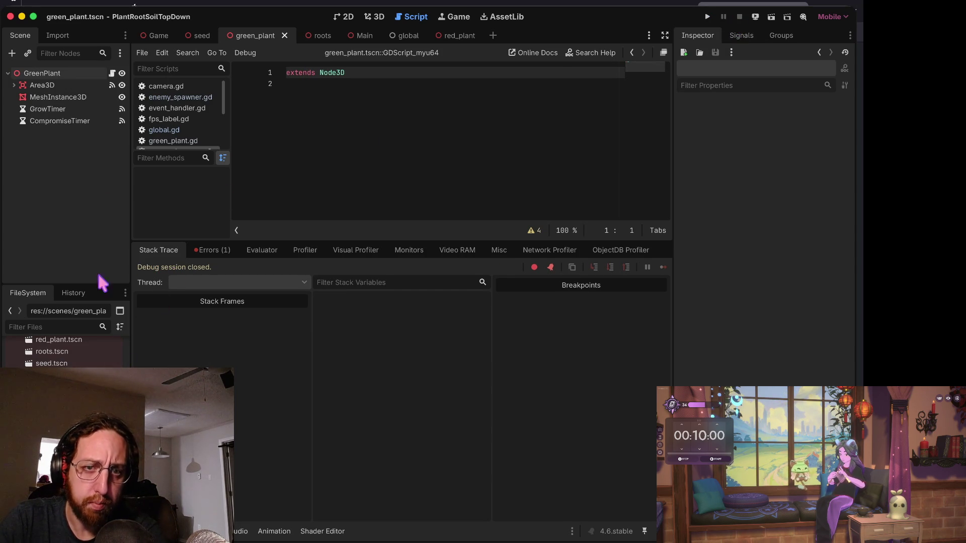
right_click(89, 73)
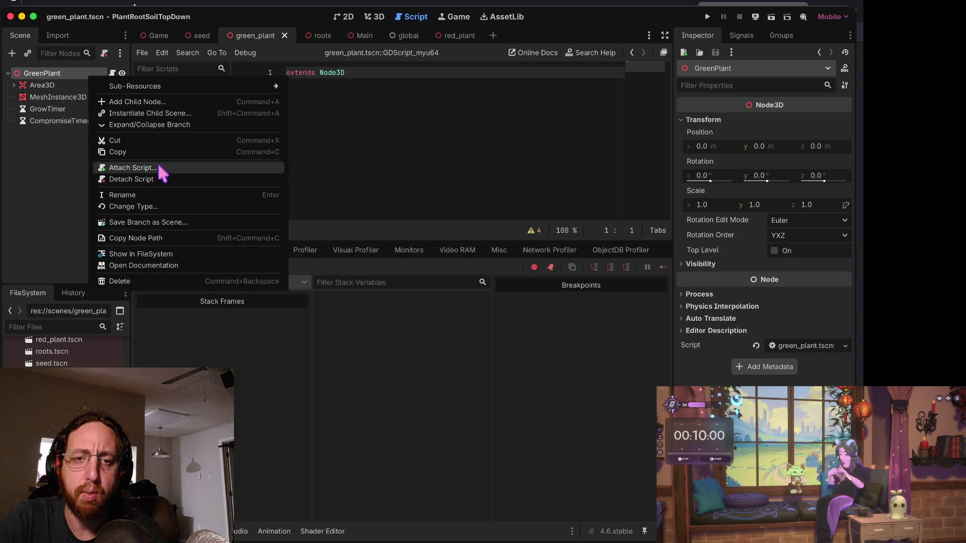
Detach GreenPlant's built-in script and load the existing res://scripts/green_plant.gd in its place.
click(151, 180)
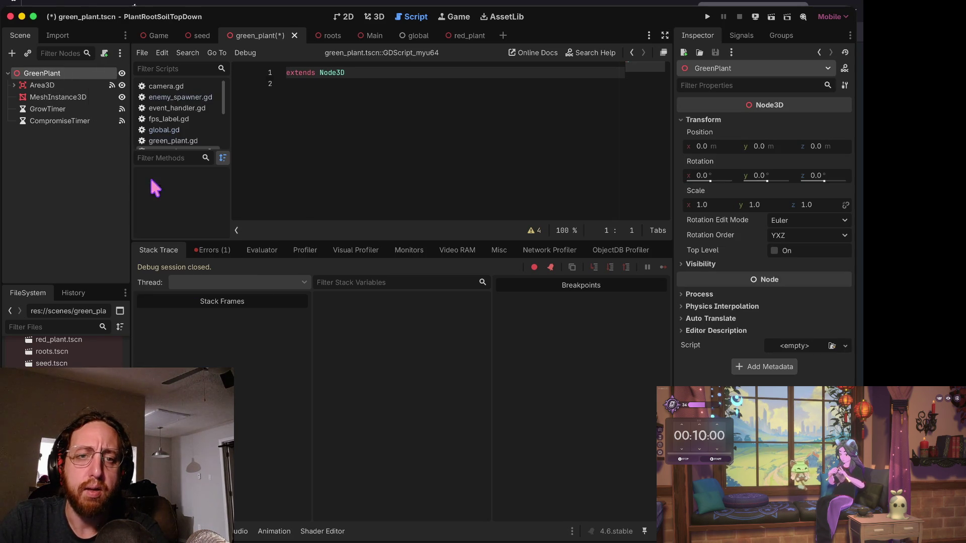
right_click(77, 74)
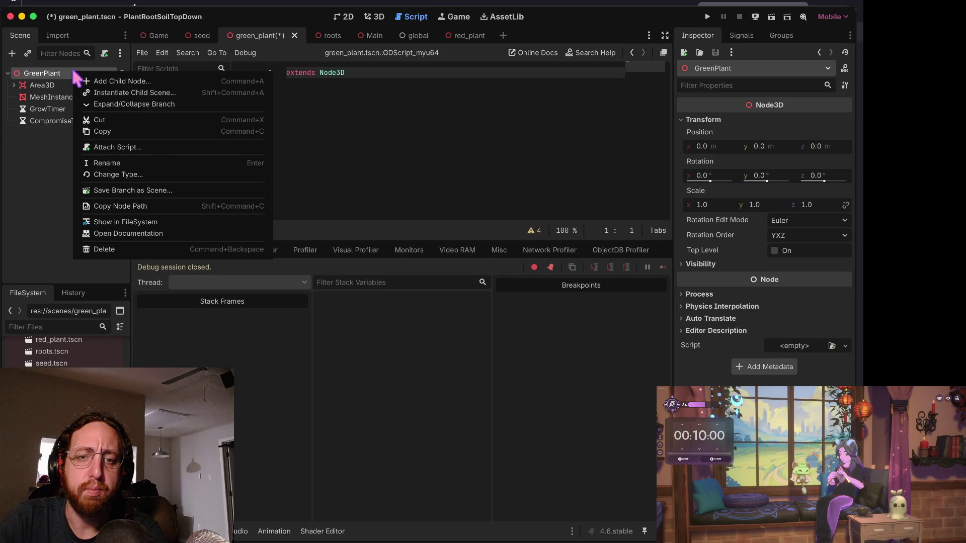
click(143, 146)
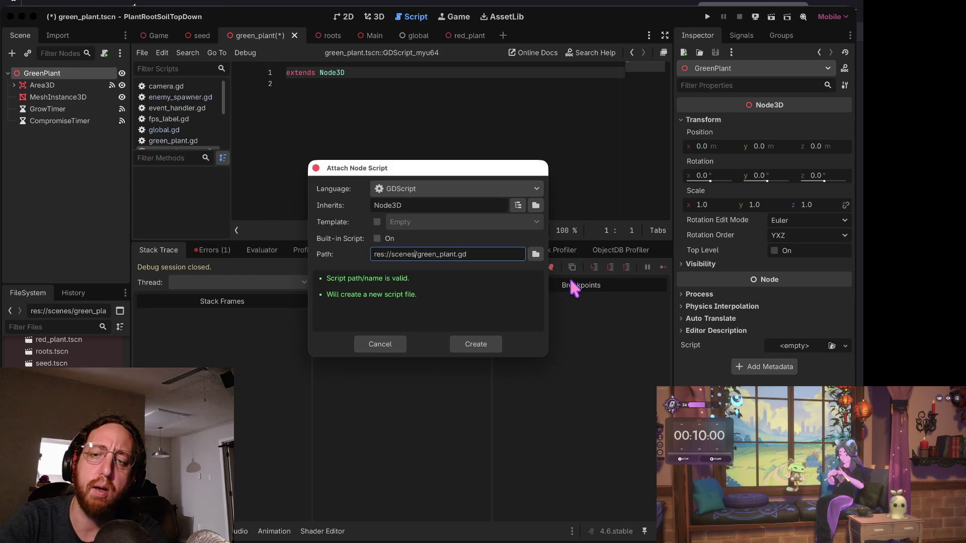
key(BackSpace)
key(BackSpace)
key(BackSpace)
text(ree/)
key(BackSpace)
key(BackSpace)
text(ipts)
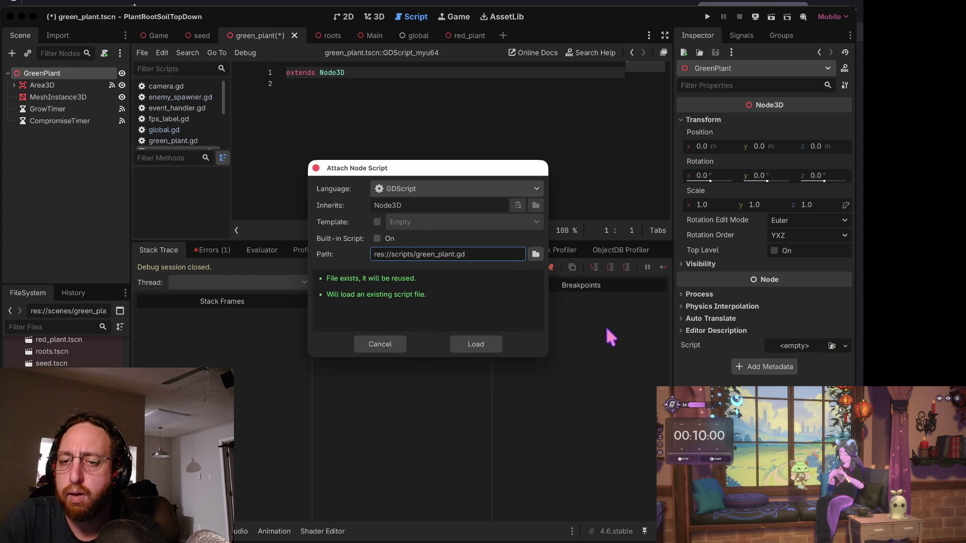
click(475, 347)
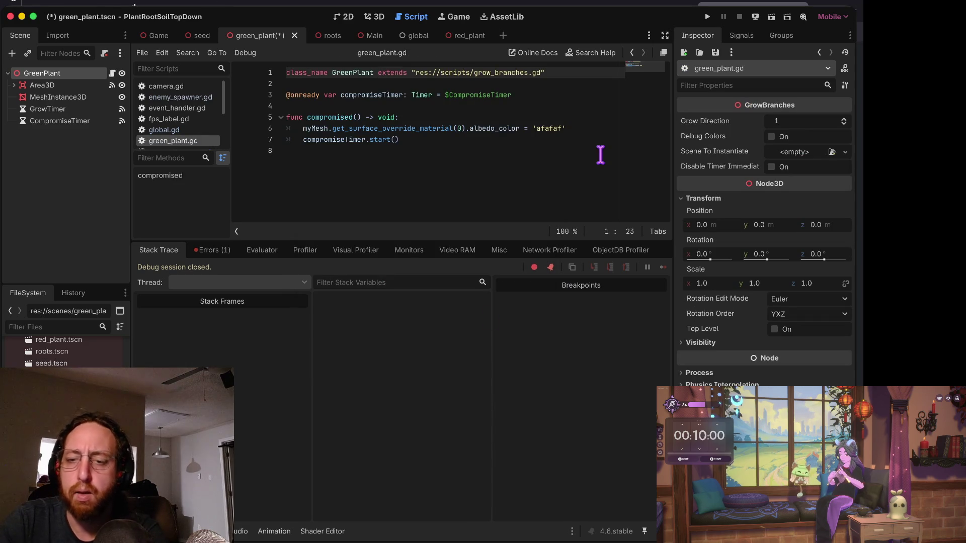